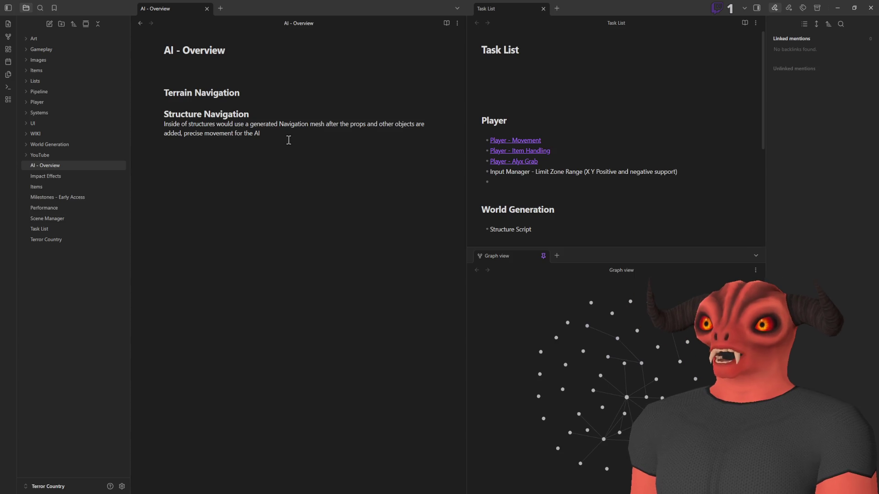
- End the Structure Navigation paragraph with 'and reduce the headache of handling edge cases' and open space under Terrain Navigation
text( an)
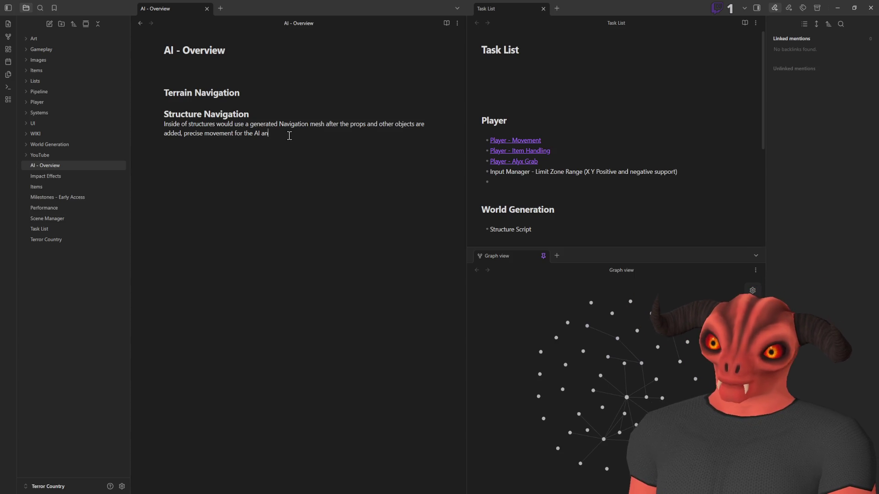
text(d re)
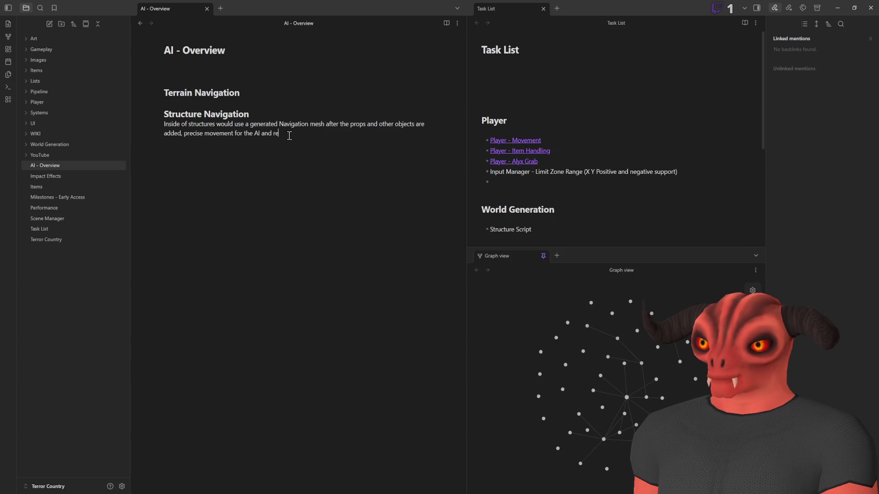
text(duce the headache of)
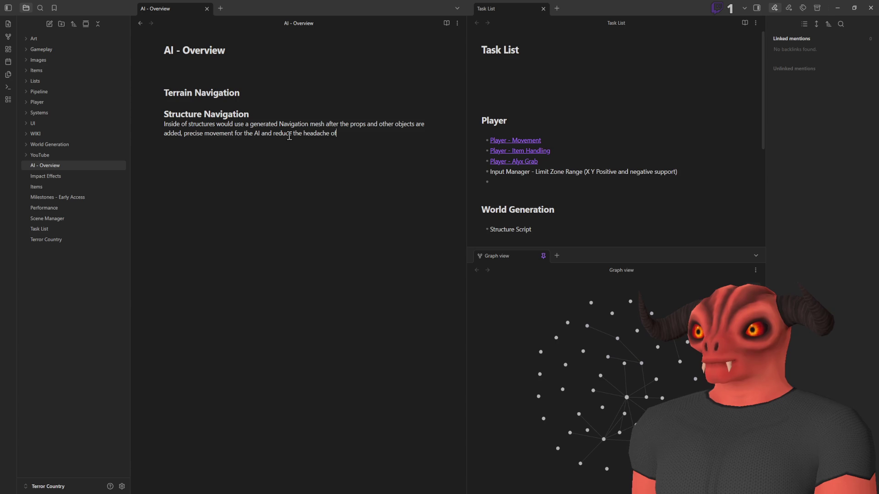
text( handling)
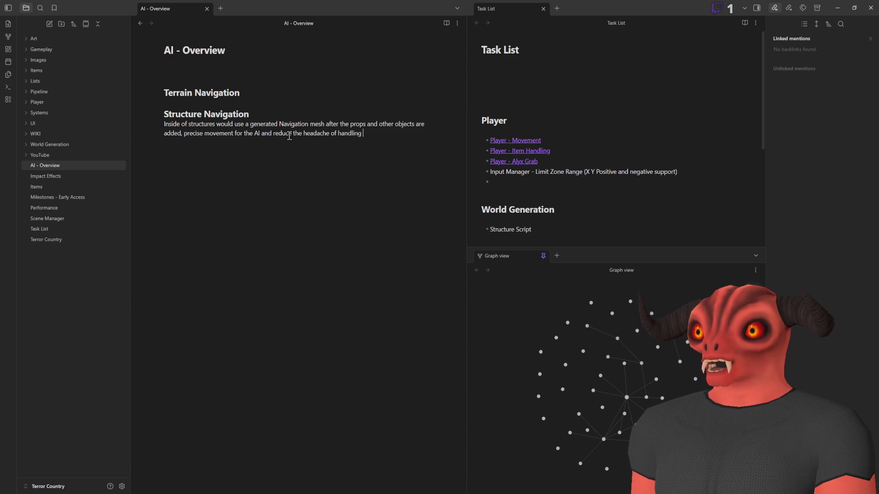
text( edge cases)
key(Return)
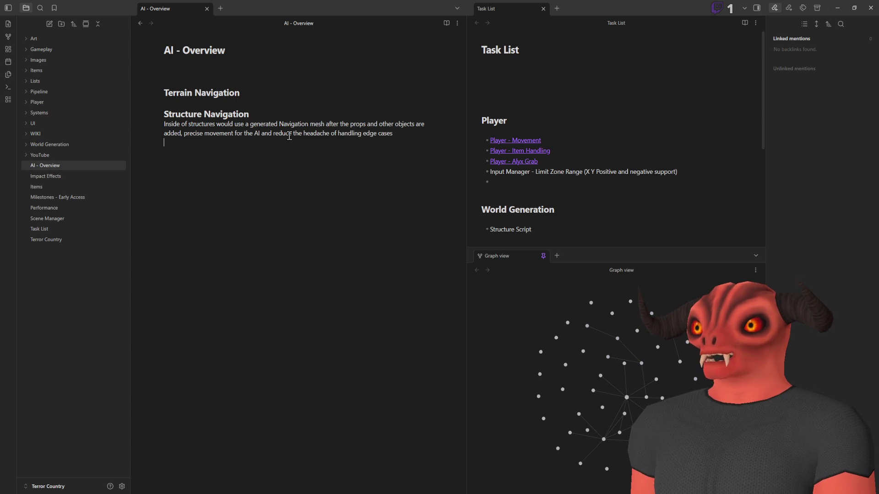
click(286, 92)
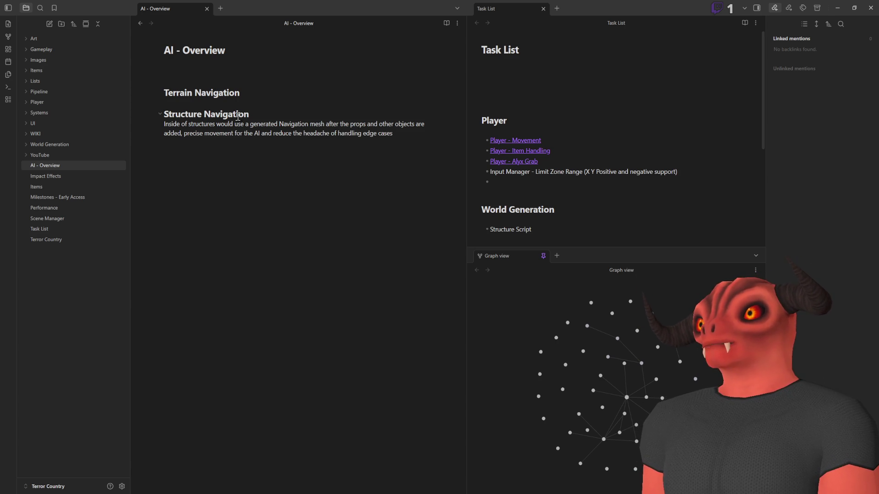
key(Return)
key(Return)
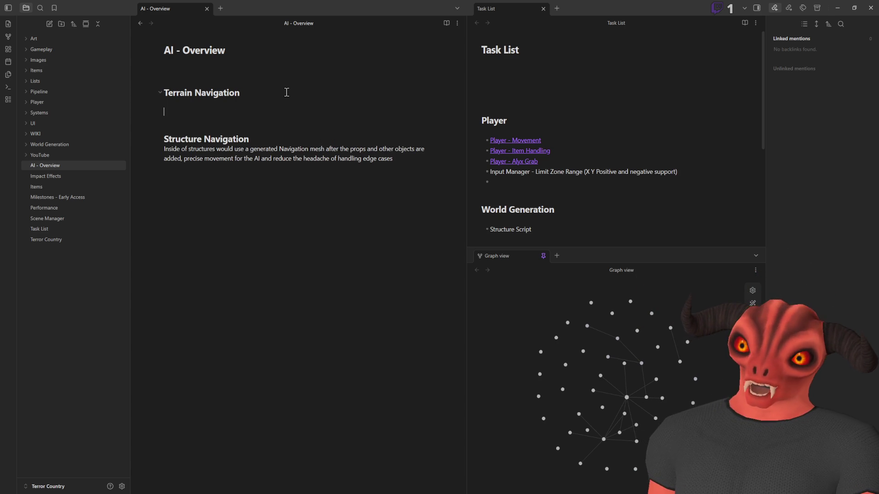
- Write a bullet: the AI navigates by the Heightmap, routing around pixels too low, using A* methods
text(- )
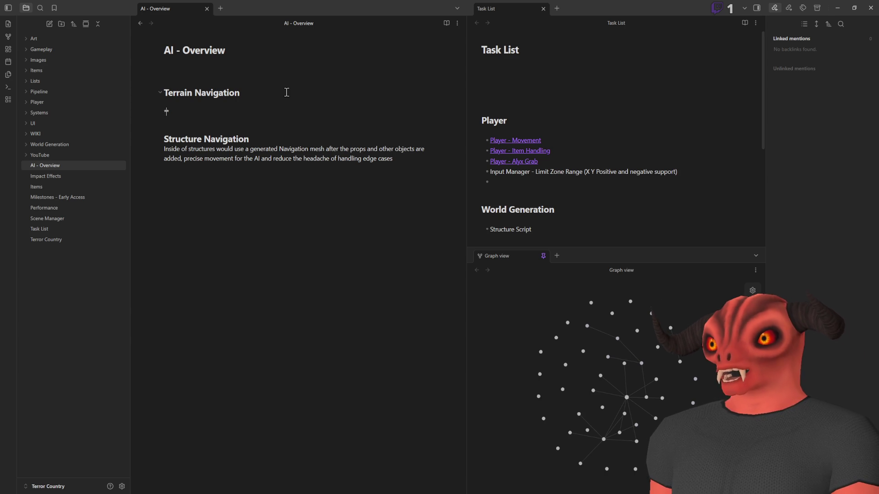
text(A)
key(BackSpace)
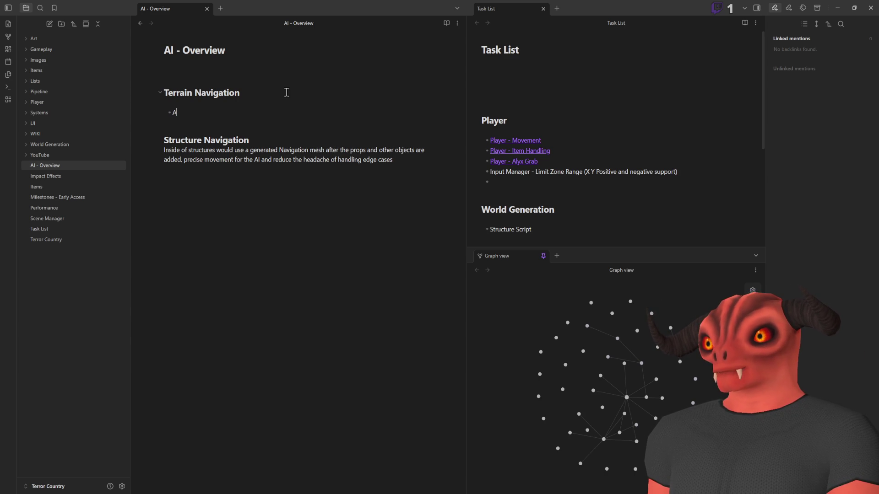
text(Ac)
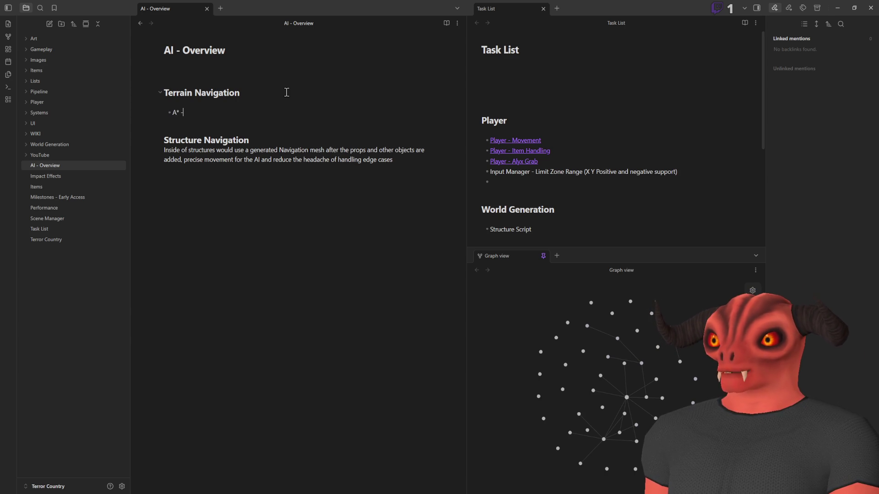
text(ross)
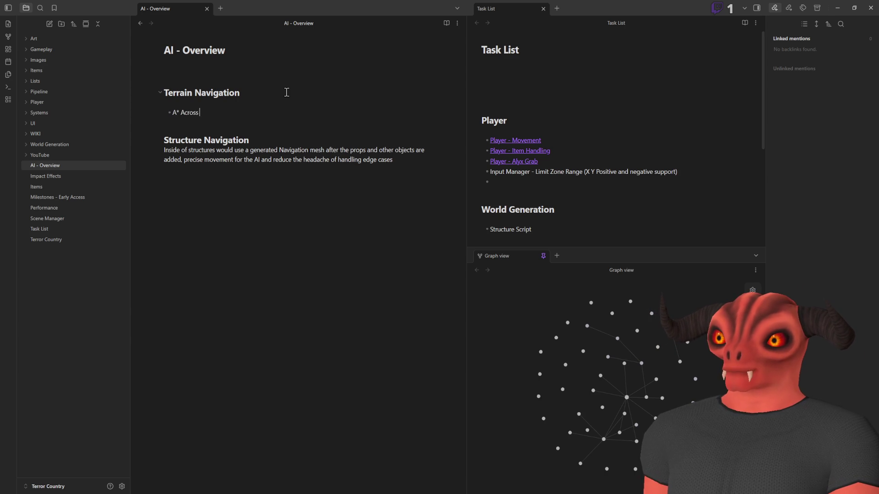
text( the heightmap, )
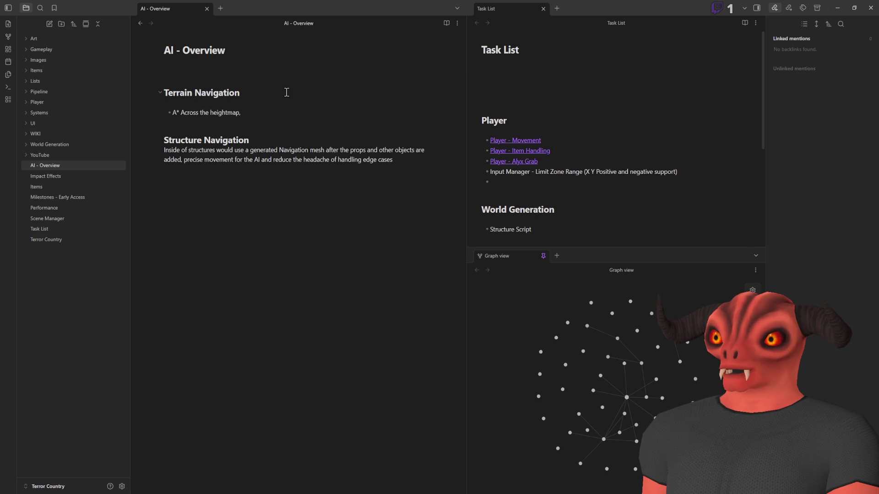
text(when the AI p)
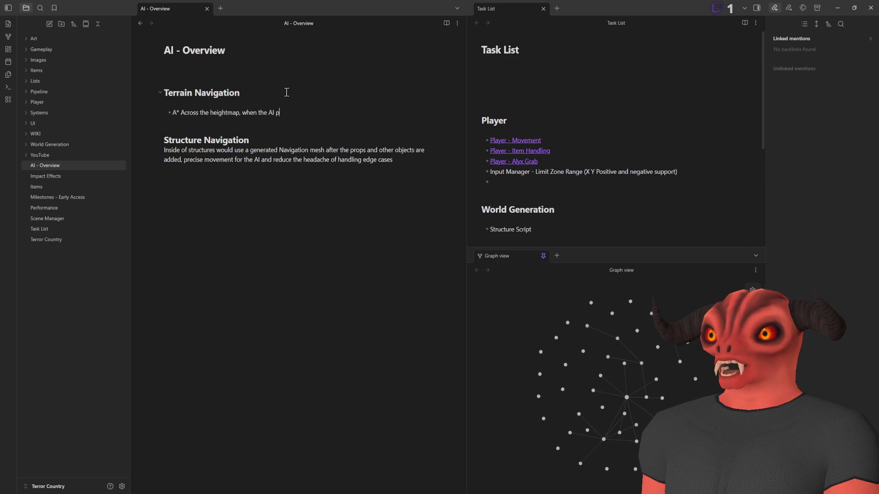
key(BackSpace)
text(travers)
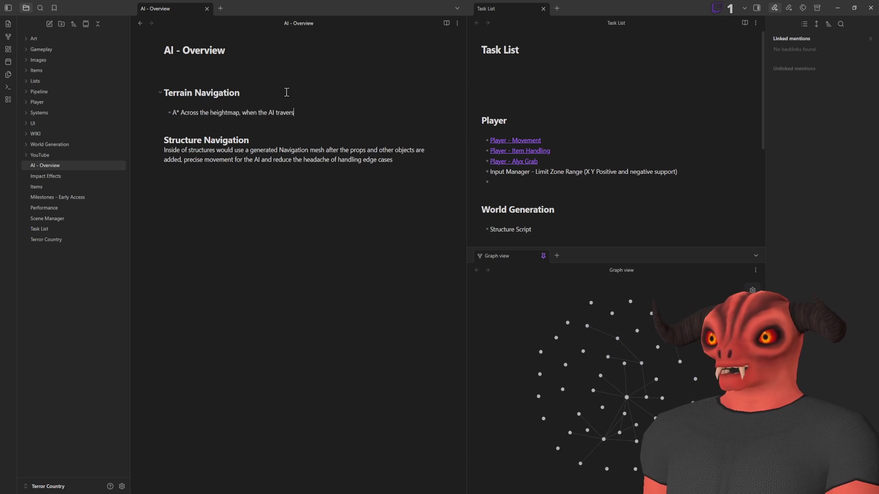
text(es across the te)
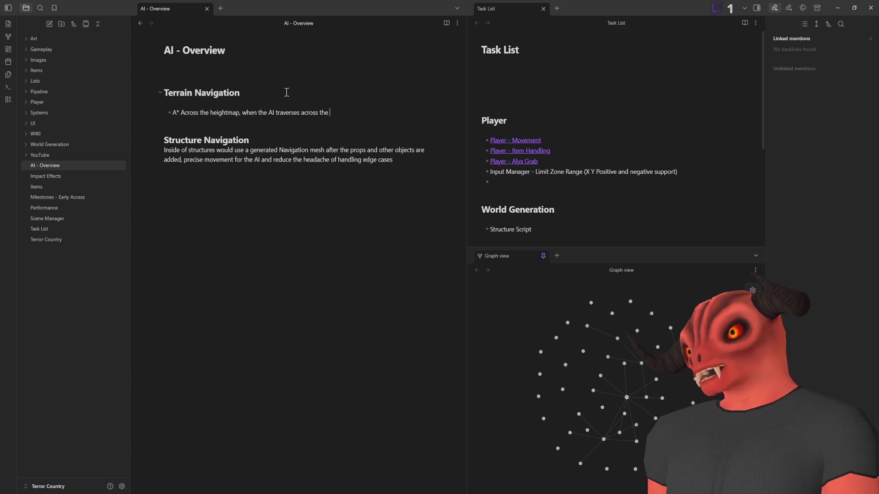
text(rrain they)
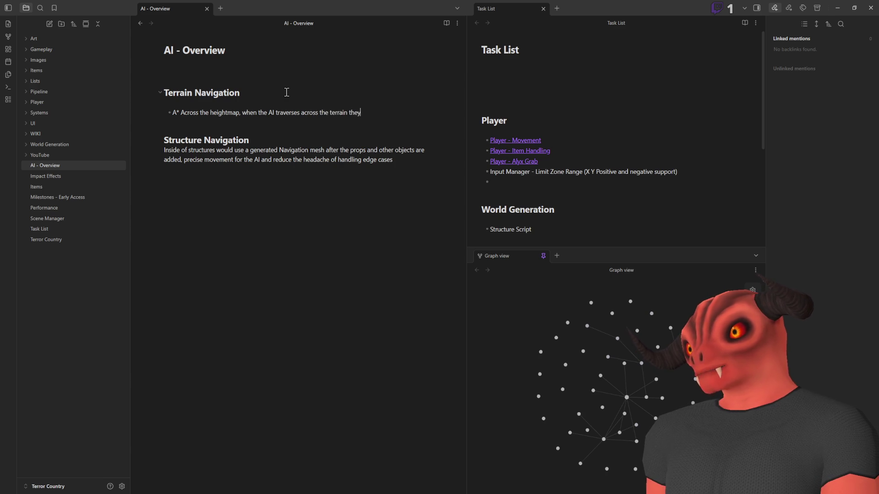
text( reffer to t)
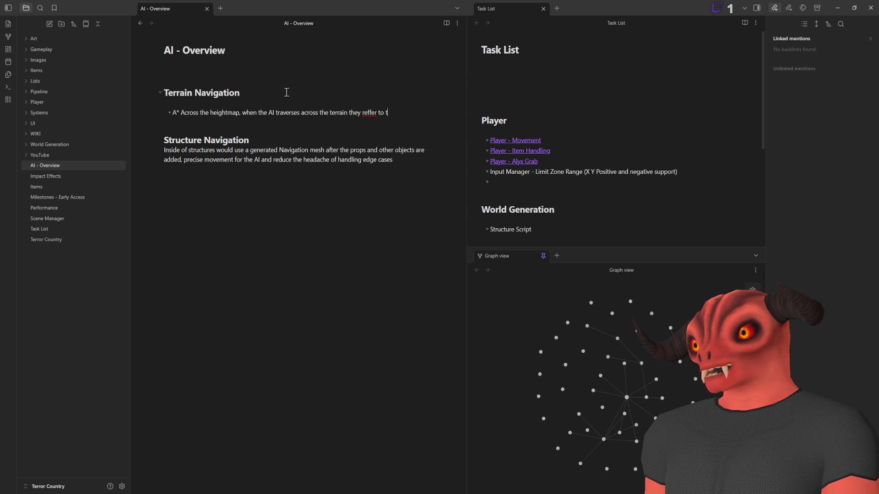
key(BackSpace)
text(Heightmap)
key(BackSpace)
key(BackSpace)
text(ap as their )
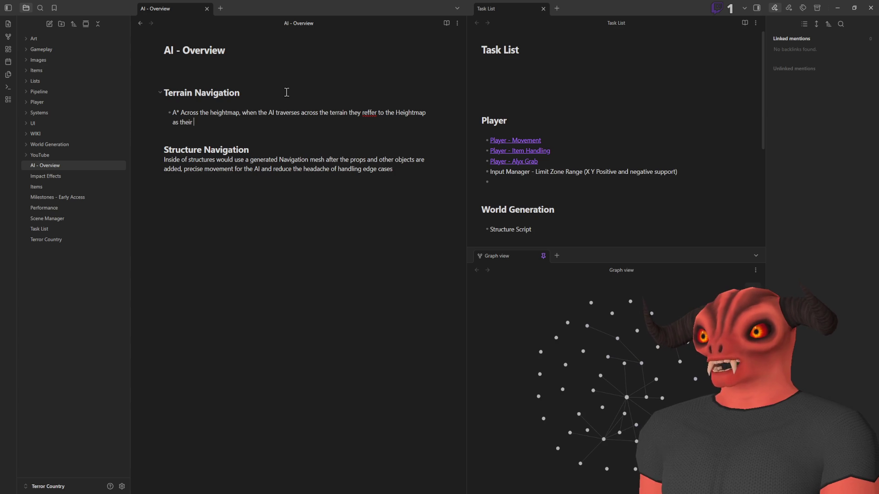
text(source of naviga)
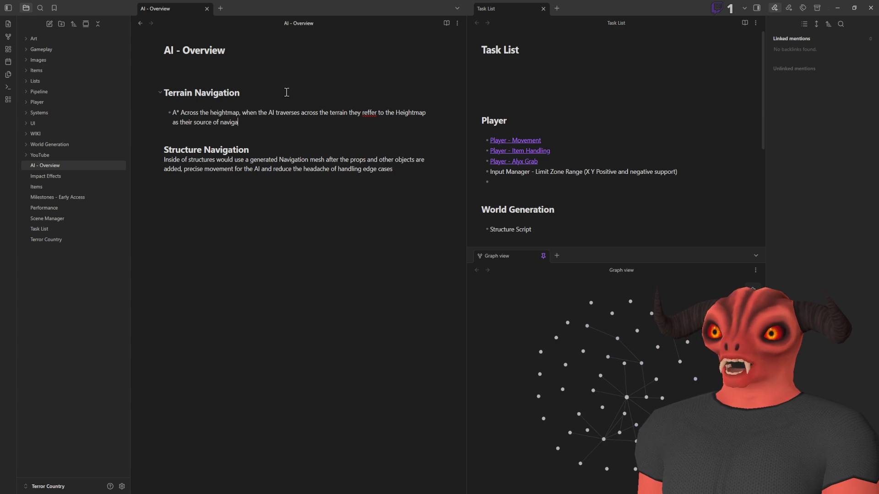
text(tion, if the )
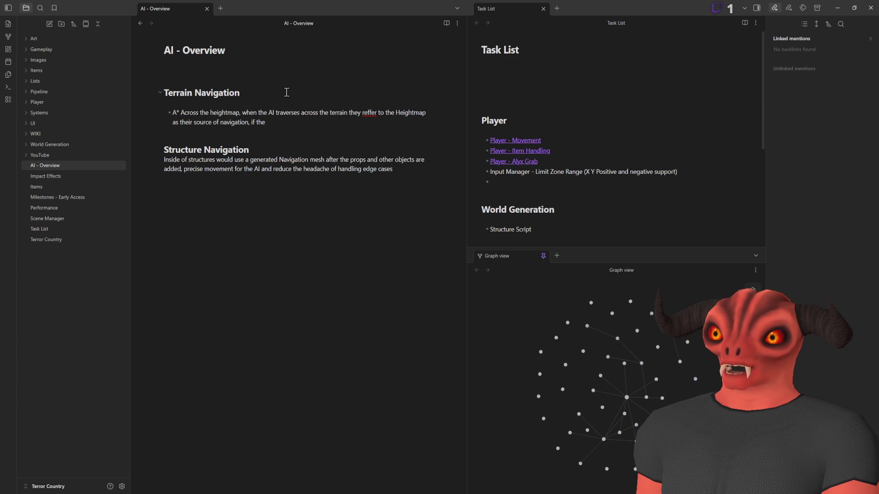
text(next pi)
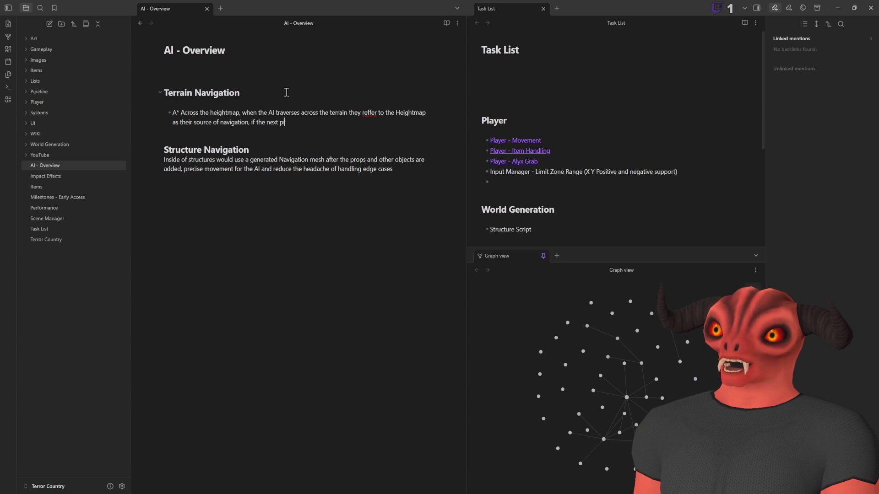
text(xel is TOO l)
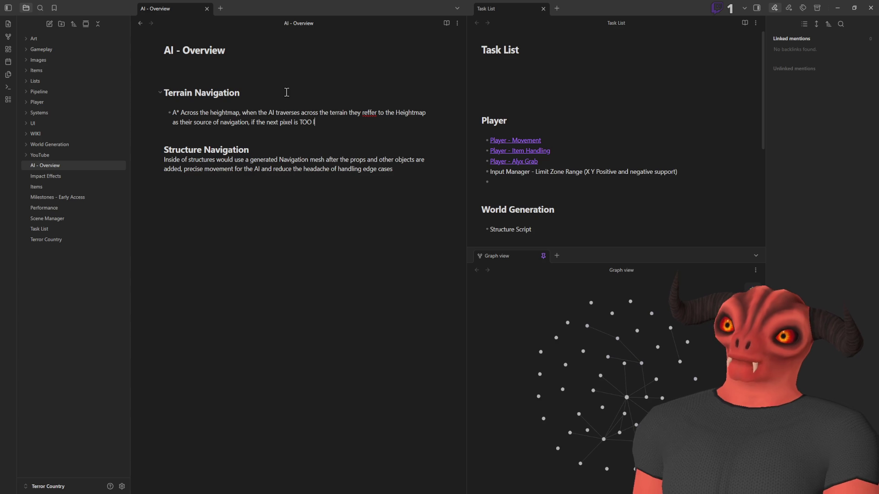
text(ow compared to theur)
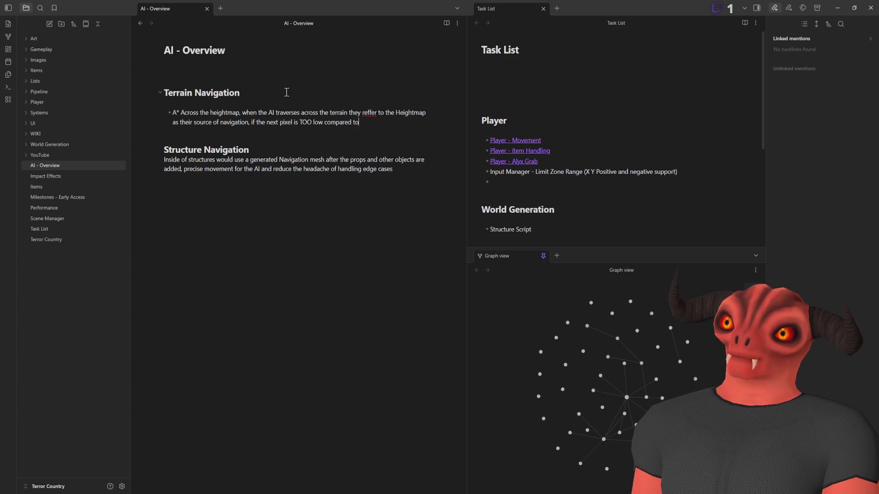
key(BackSpace)
key(BackSpace)
text(ir curre)
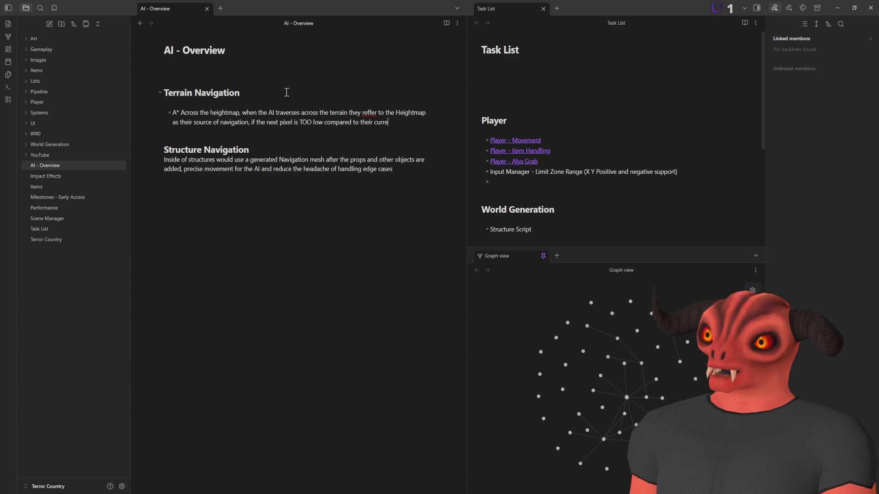
text(nt pixe)
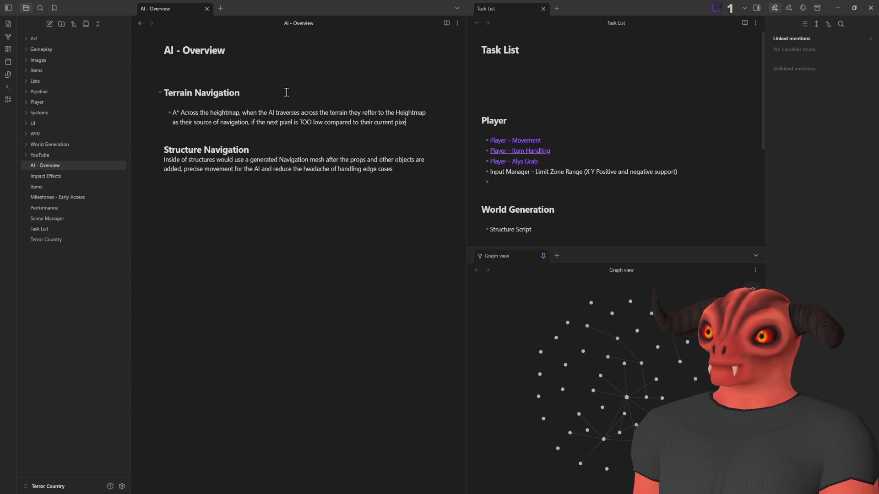
text(k tey need to go around, Using A)
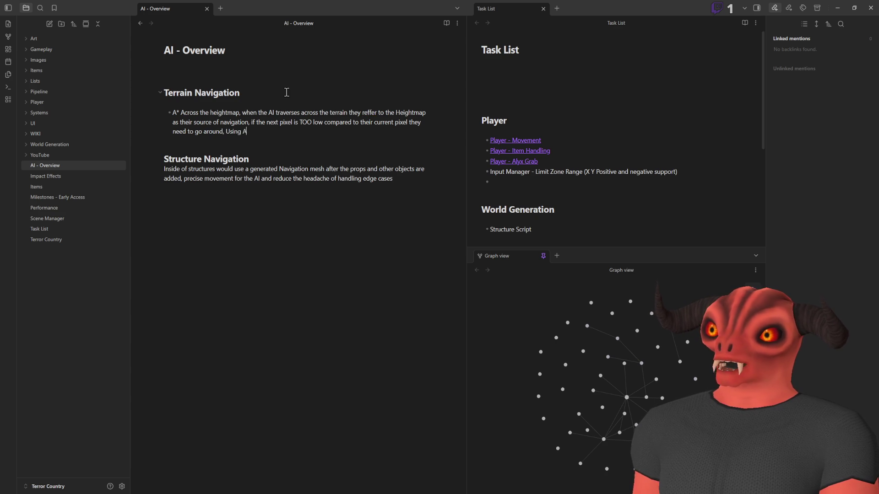
text(me)
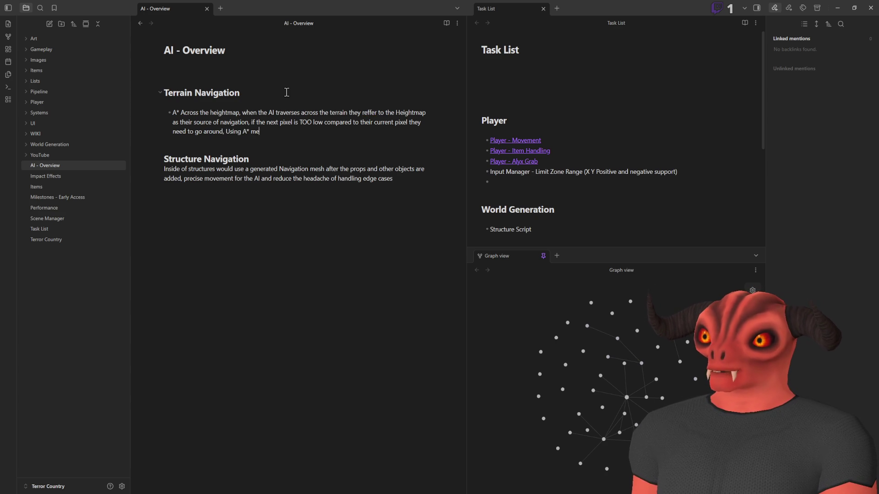
text(thods to navigate)
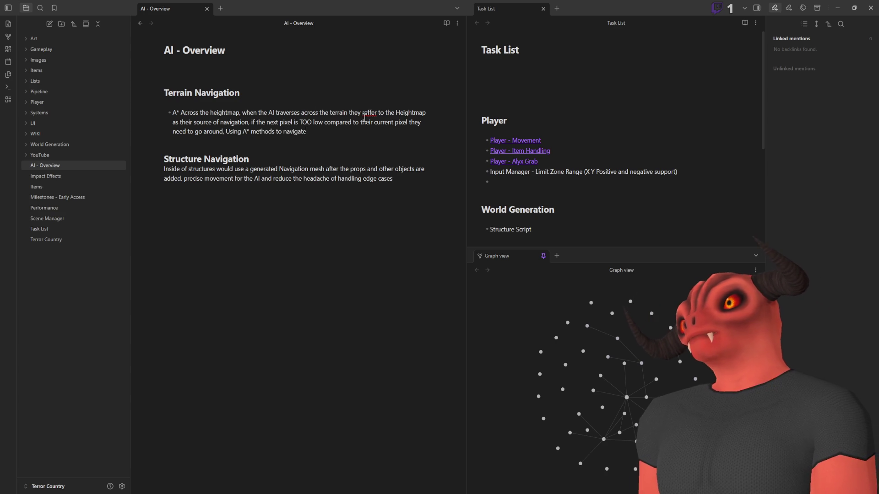
right_click(366, 113)
- Correct 'reffer' to 'refer' and add a sentence about generating a separate multi-dimensional bool array
click(385, 118)
click(330, 132)
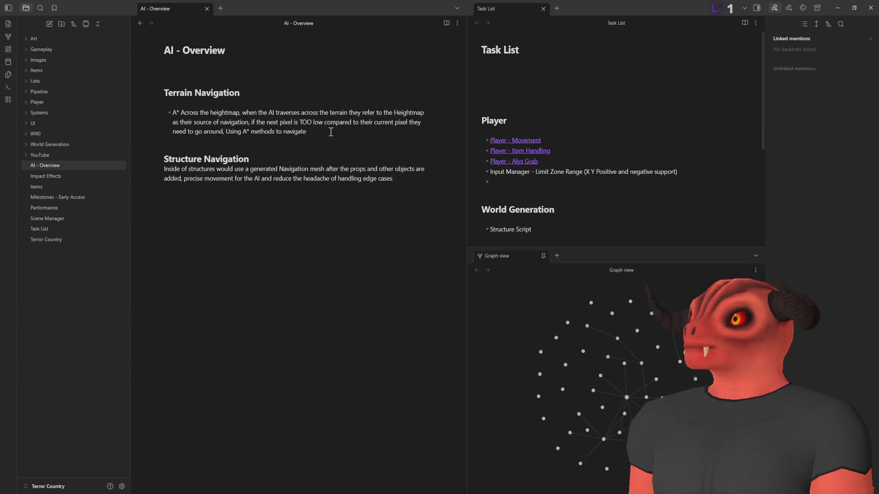
text(.)
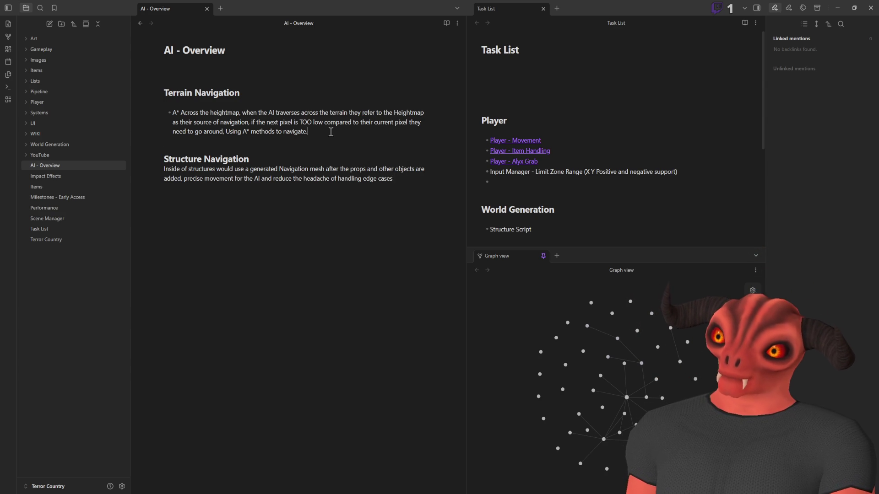
text( This may be b)
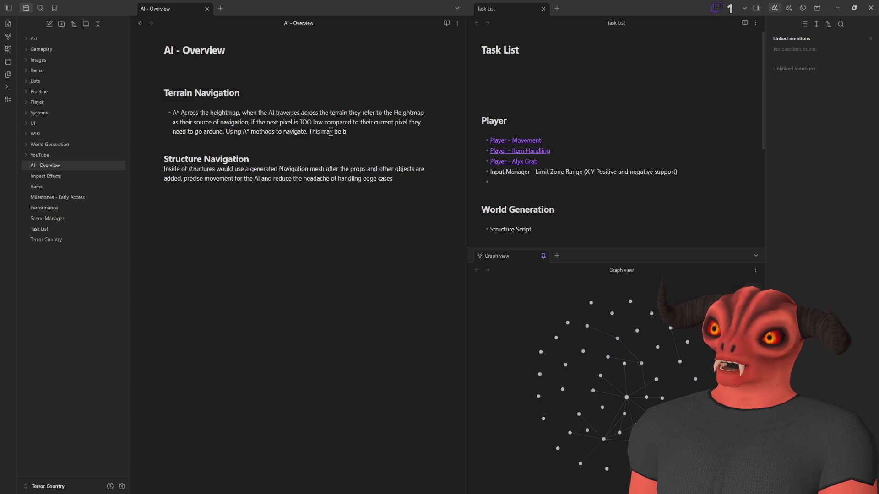
text(est achived )
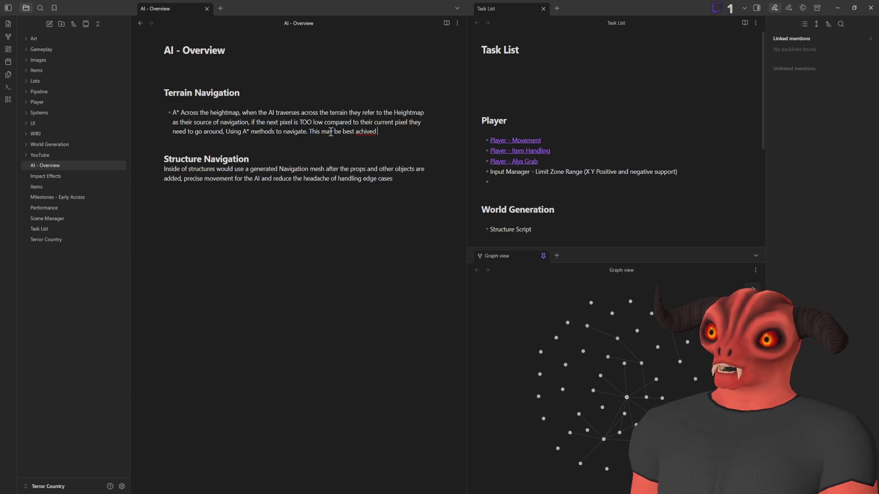
text(by generated a seperate)
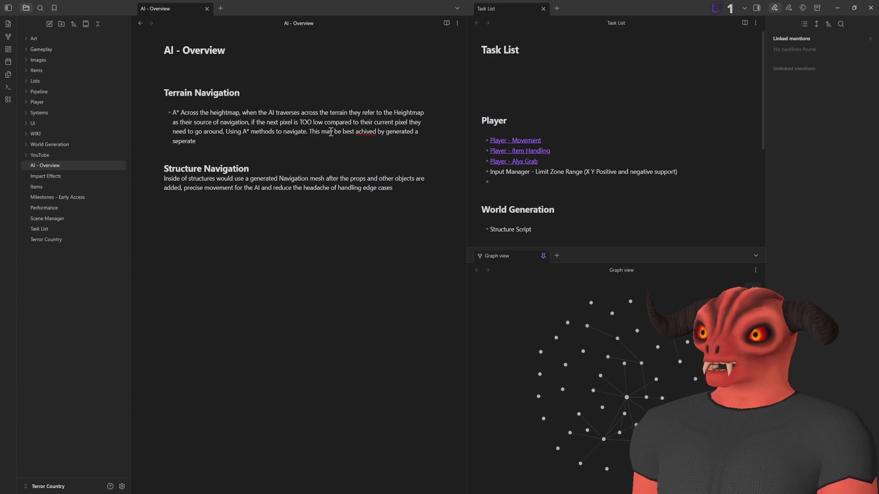
text( bool m)
text(ap)
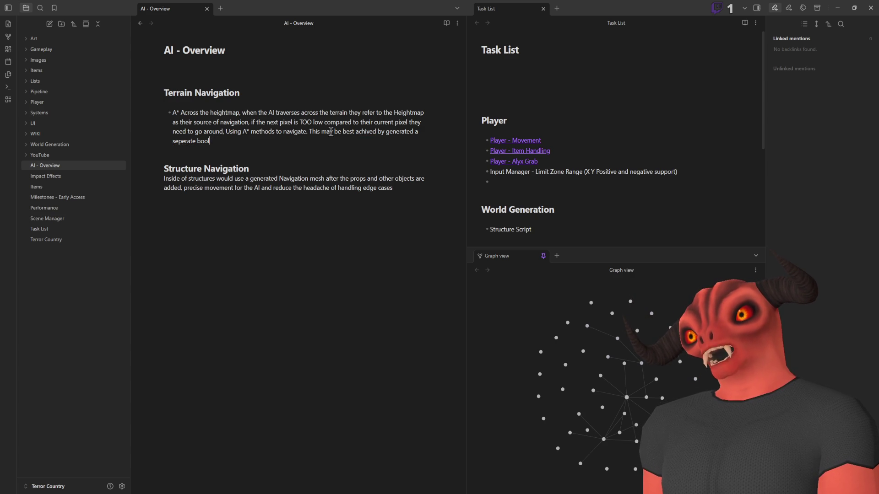
key(BackSpace)
key(BackSpace)
key(BackSpace)
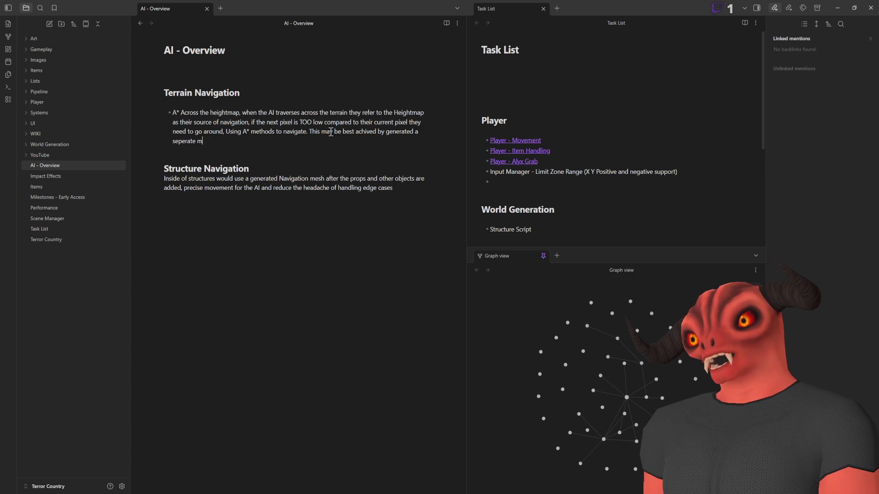
text(utli d)
text(imensi)
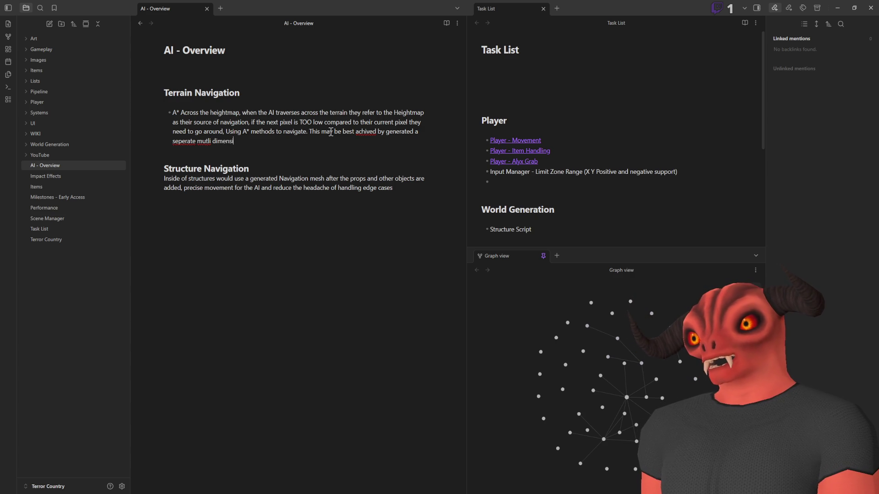
text(onal bool ar)
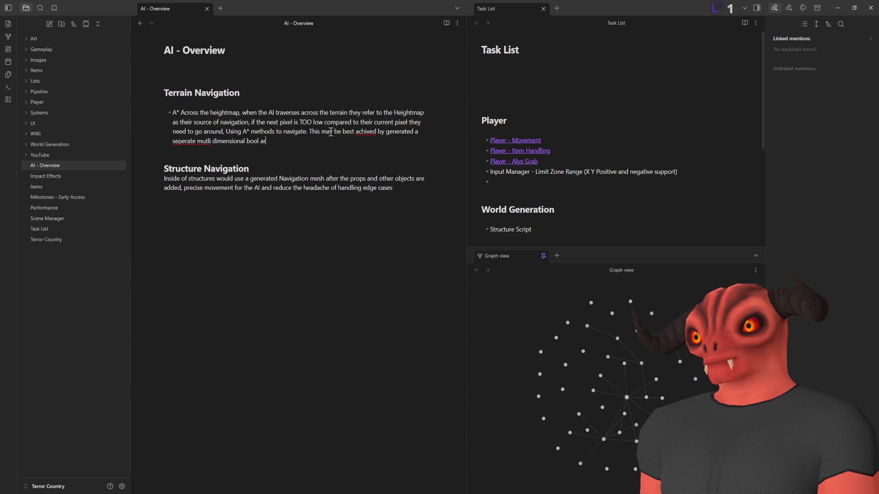
text(ray that simples )
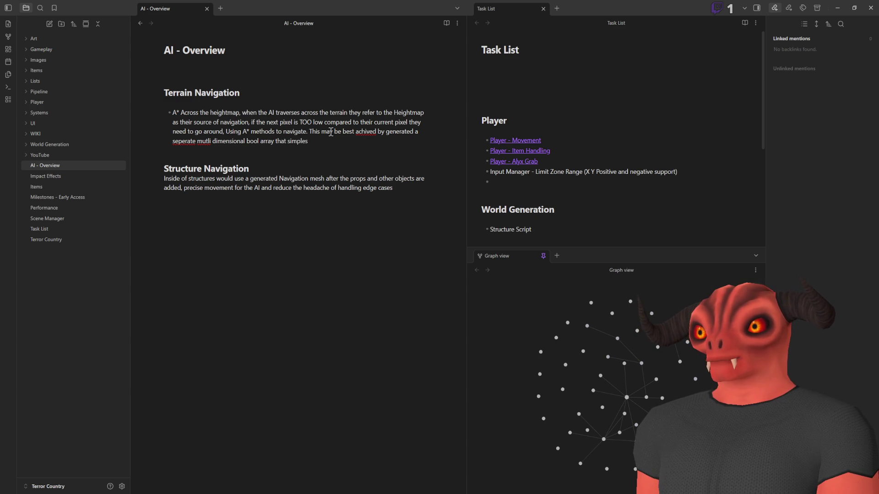
key(BackSpace)
key(BackSpace)
key(BackSpace)
text(y al)
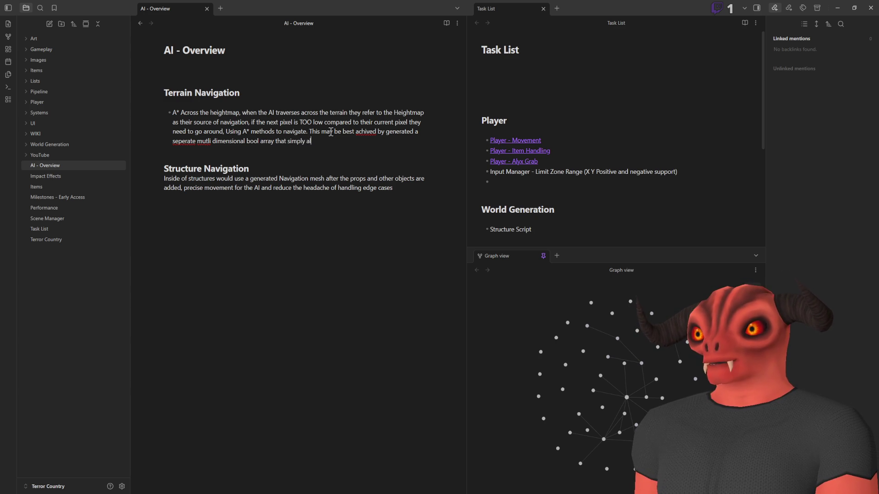
text(lows or disallows or dissa)
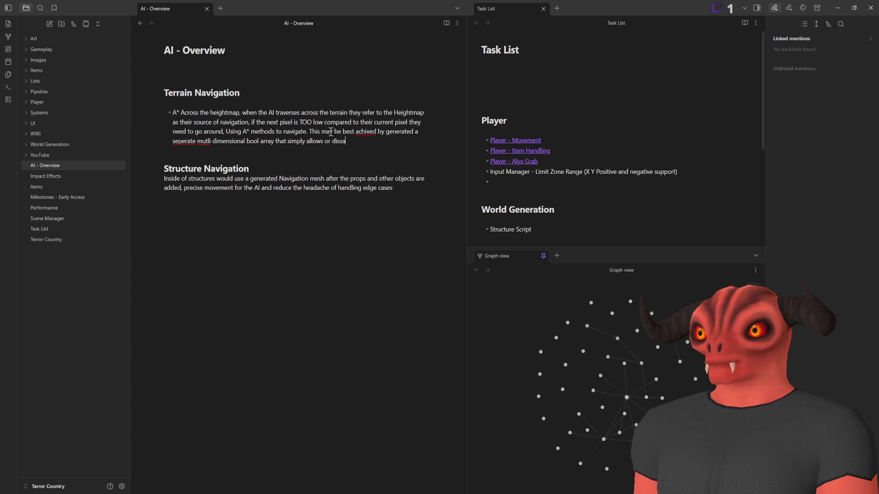
text(igati)
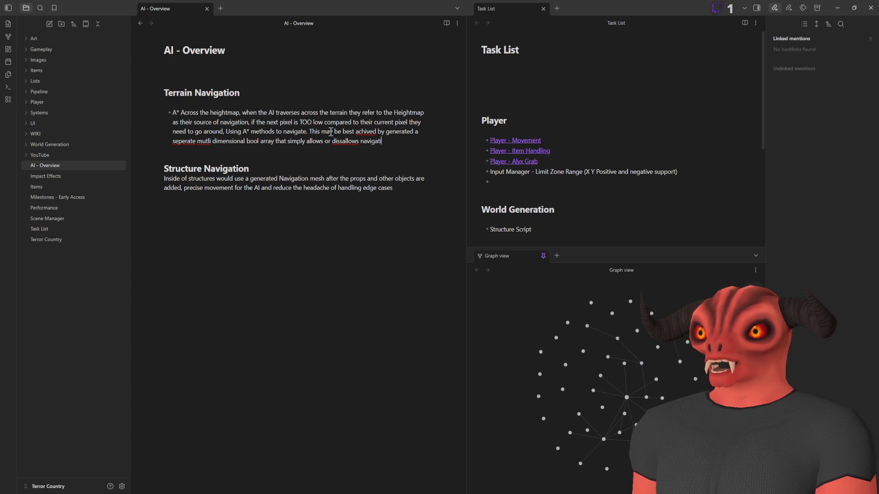
- Fix 'seperate', change 'bool' to 'byte', hyphenate 'mutli-dimensional', and delete 'allows or disallows navigation'
right_click(184, 141)
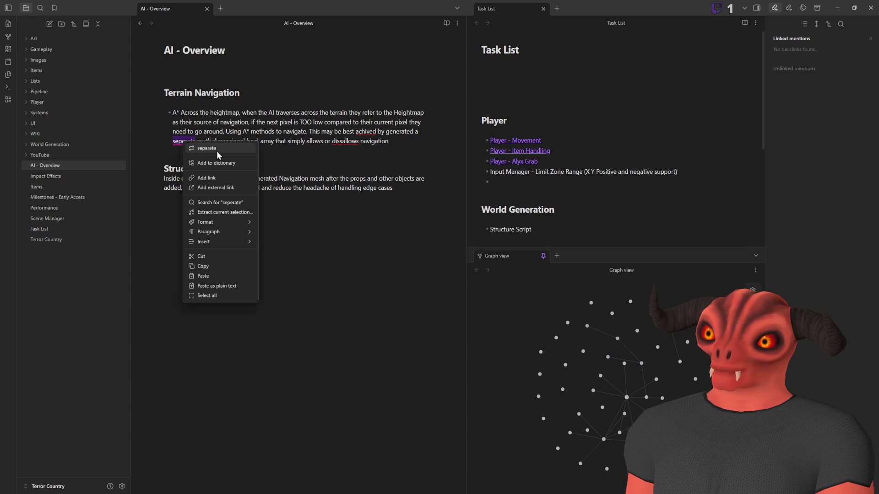
click(216, 150)
double_click(254, 141)
text(byte)
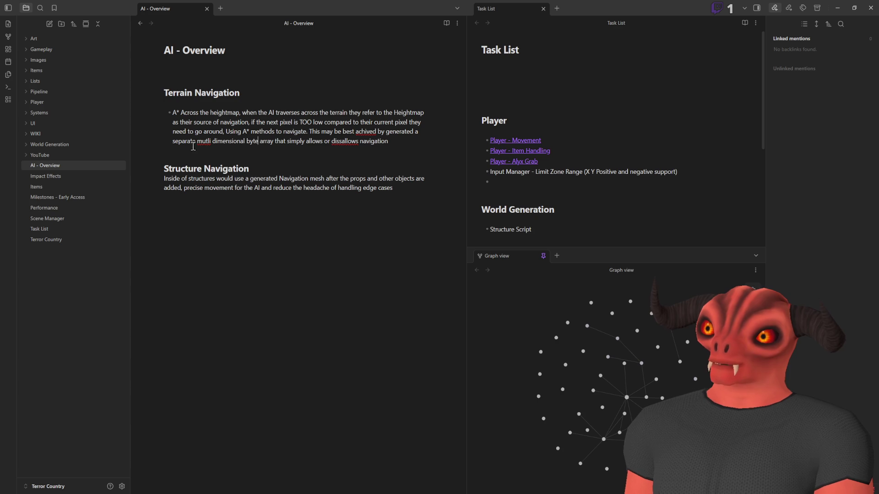
right_click(205, 141)
click(208, 136)
key(BackSpace)
text(-)
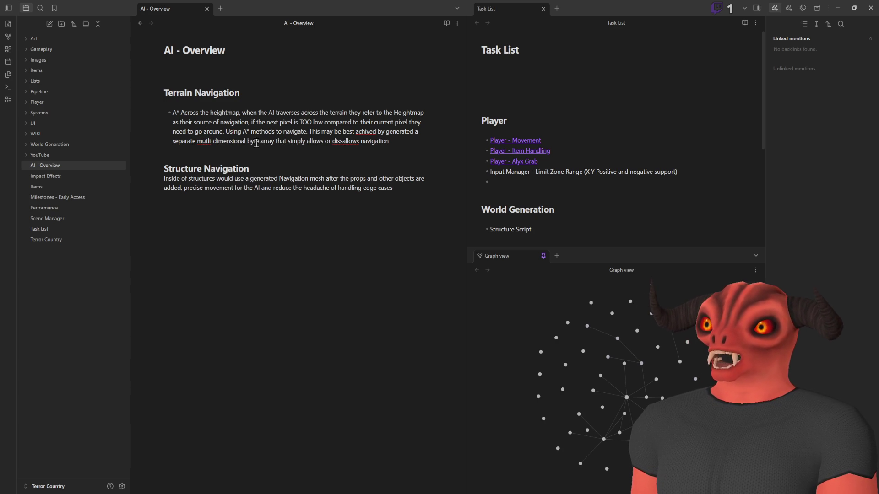
drag(307, 141, 457, 139)
key(BackSpace)
- State the array holds Vertex Colors navigation weight mixed with Slope height; X Slope height means no navigation
text(that contains the navigation weight o)
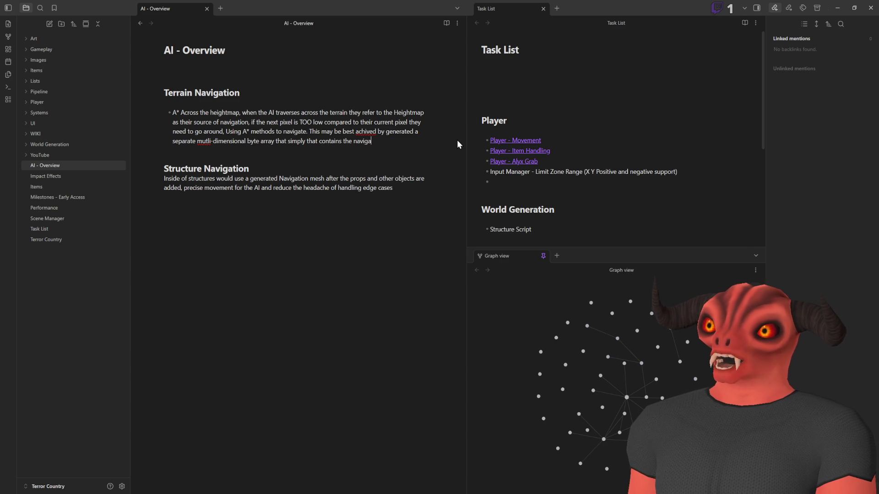
text(f the )
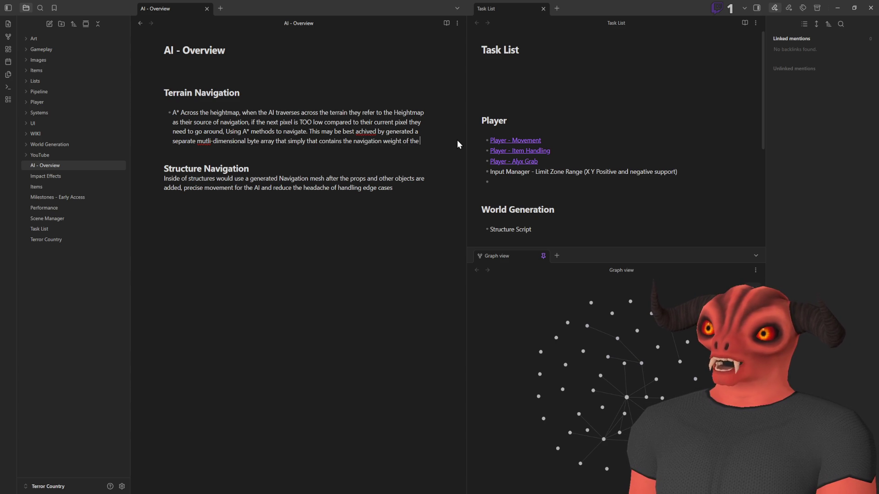
text(Vertex Colors mixed in with Slop)
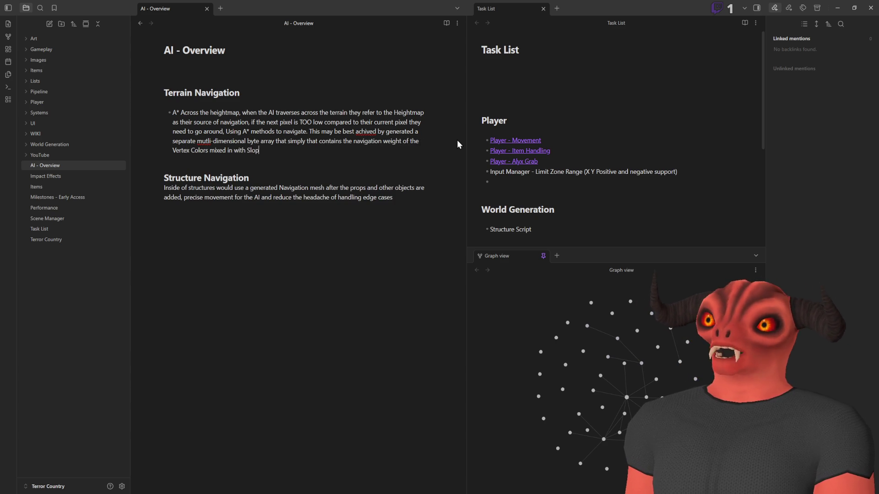
text(e height,)
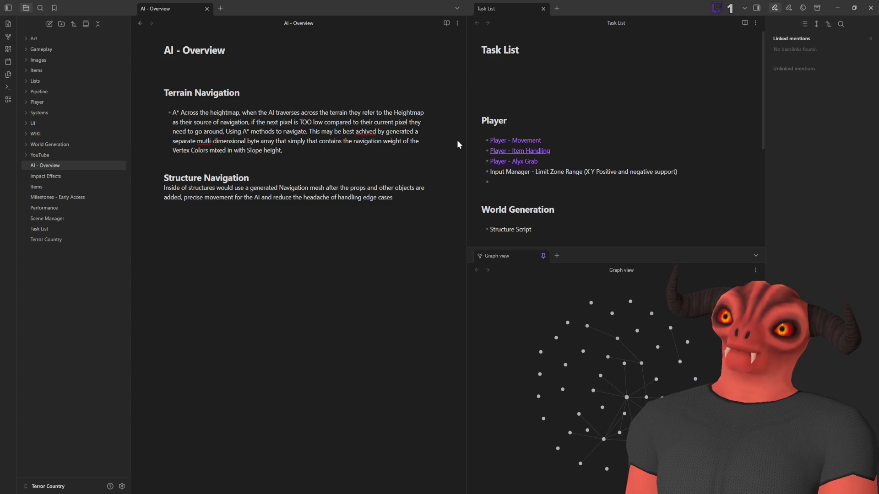
text( X Sl)
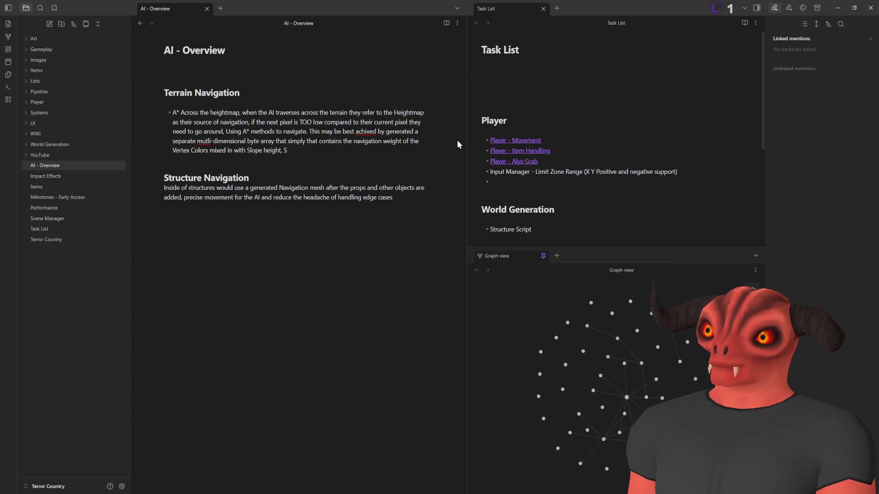
text(ope height ==)
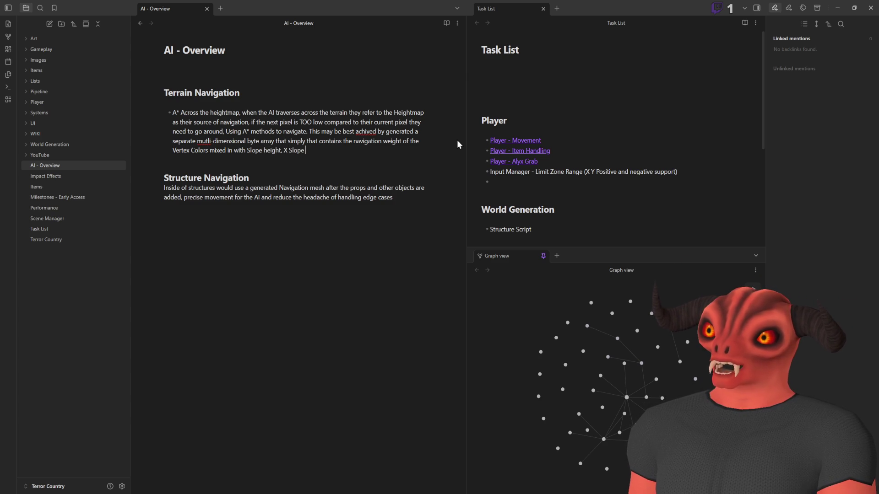
key(BackSpace)
text(no)
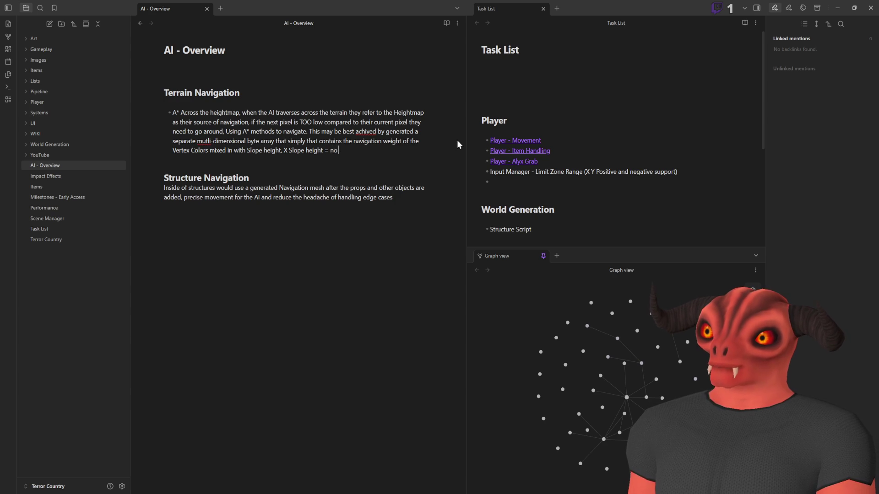
text( navigation, )
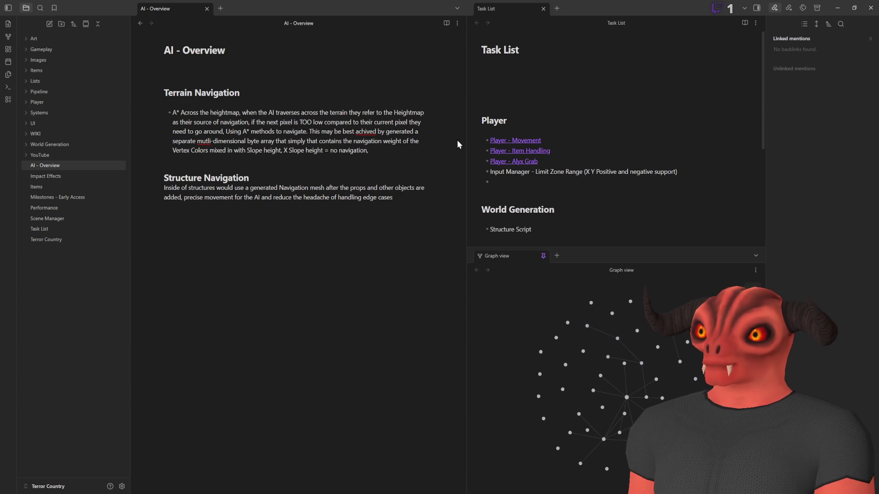
text(vertex colors affect want to navigate)
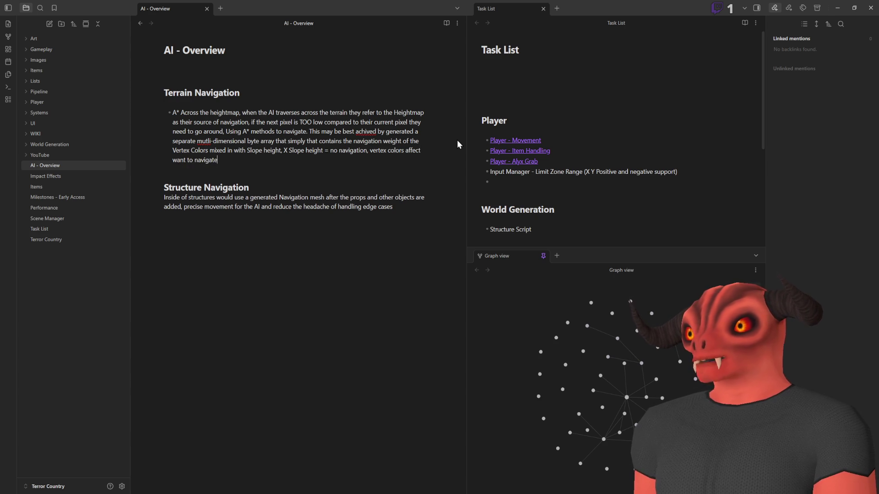
text( over)
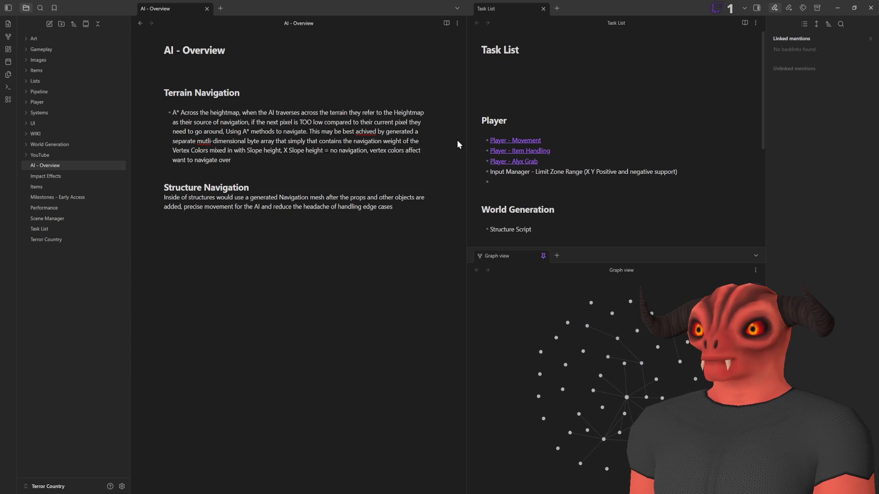
- Correct 'achived' to 'achieved', replace 'want' with 'weight', and begin the 'Mud for instance' example
right_click(364, 132)
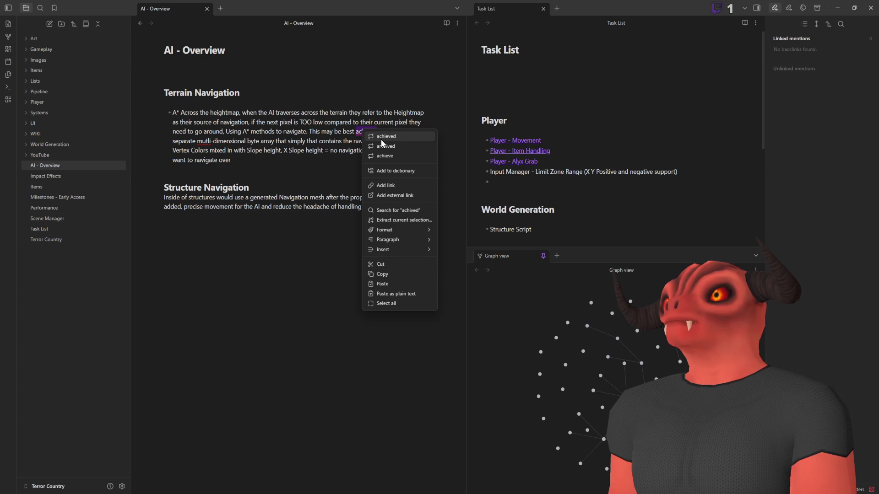
click(382, 137)
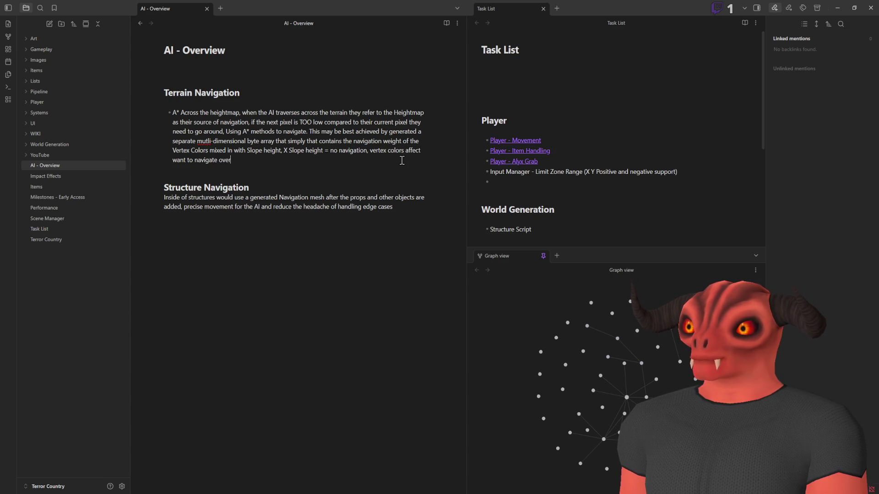
double_click(179, 160)
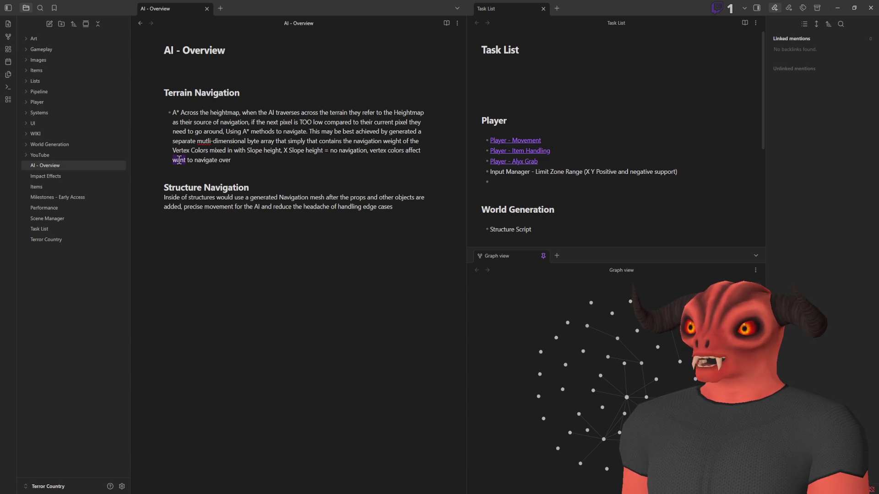
text(weight)
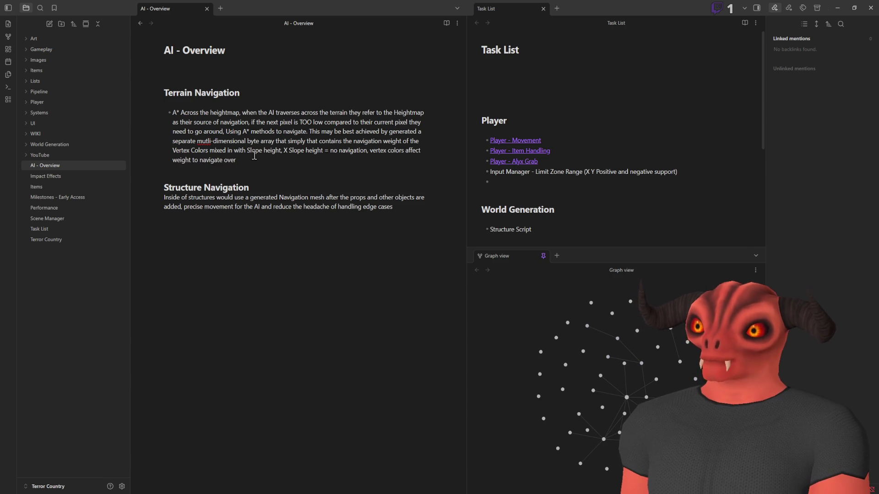
text( those )
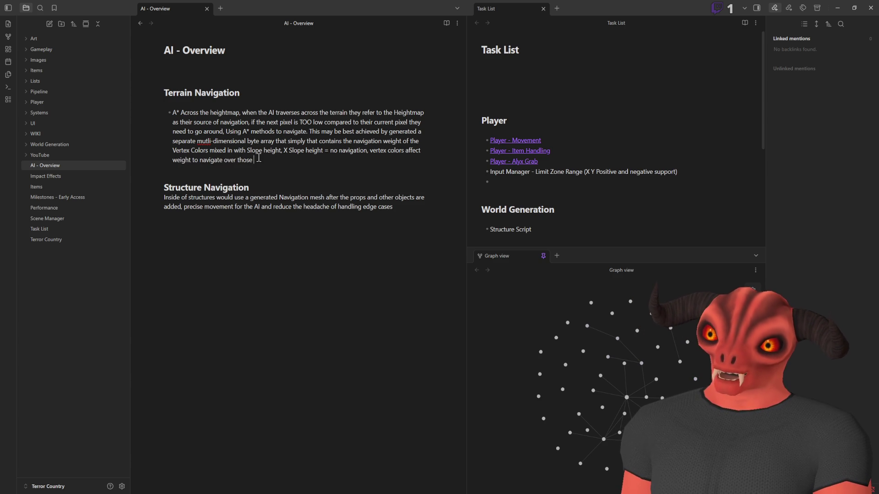
text(sluares.)
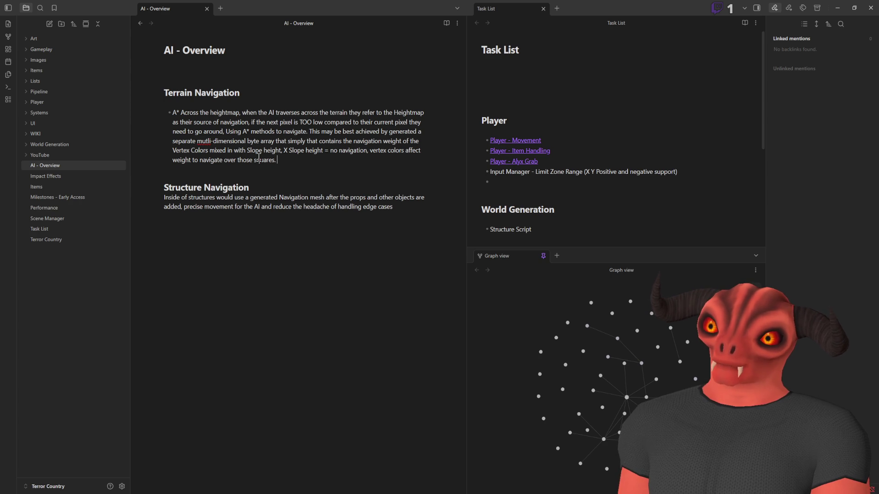
text(Mud f)
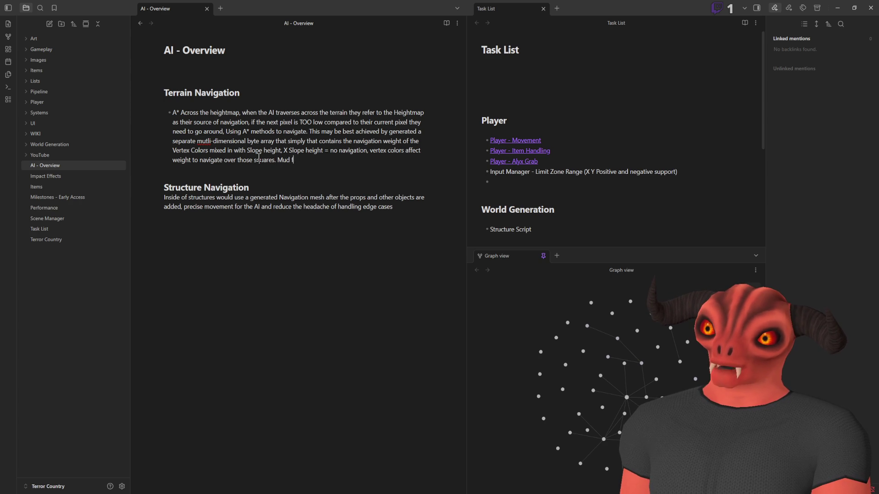
text(or nsnstance would b)
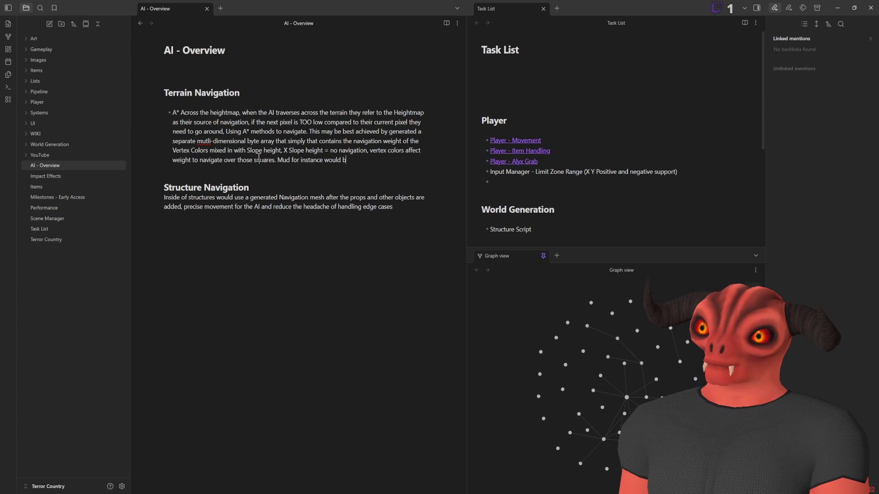
- Finish the mud example with 'would have a lower chance of navigation in general'
key(BackSpace)
text(have a )
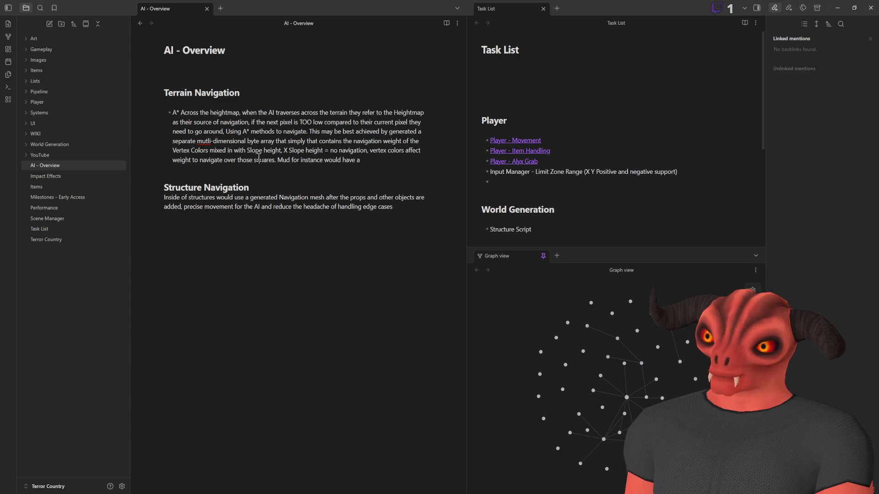
text(loweer)
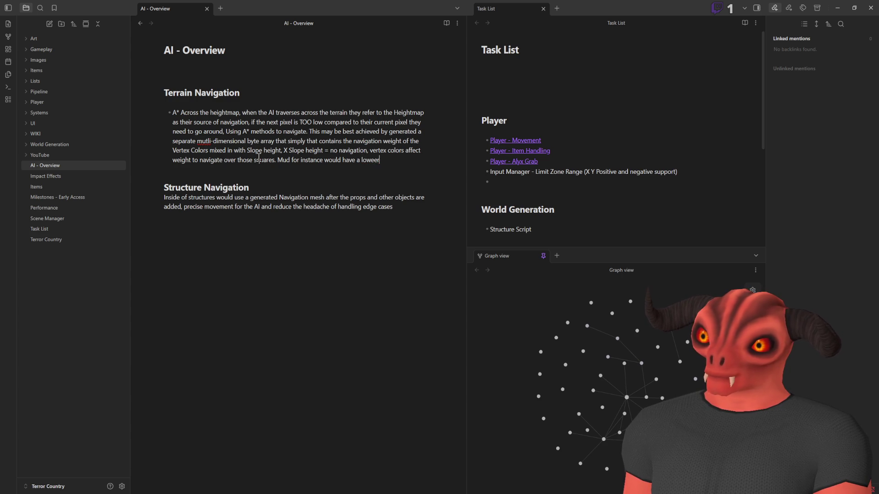
key(BackSpace)
key(BackSpace)
text(r chance of naviga)
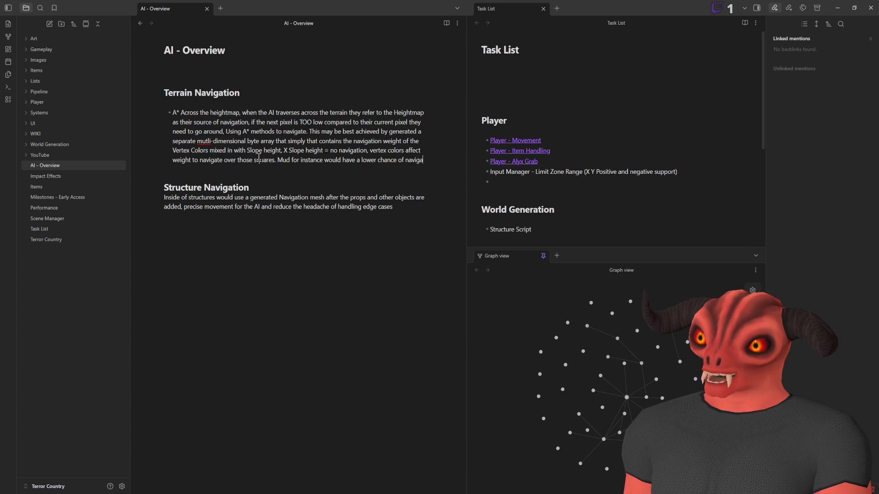
text(tion in general)
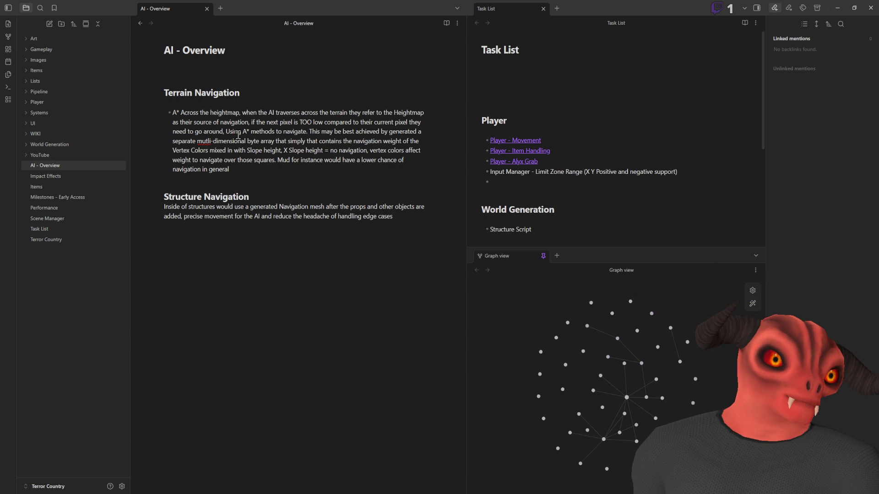
double_click(253, 141)
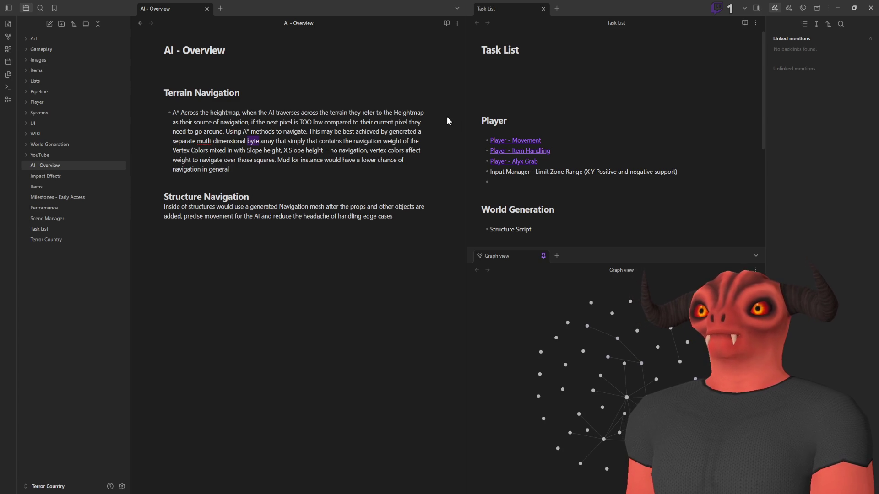
- Change 'byte' to '255 byte' in the bullet and switch to the Godot terrain scene
text(255 byte)
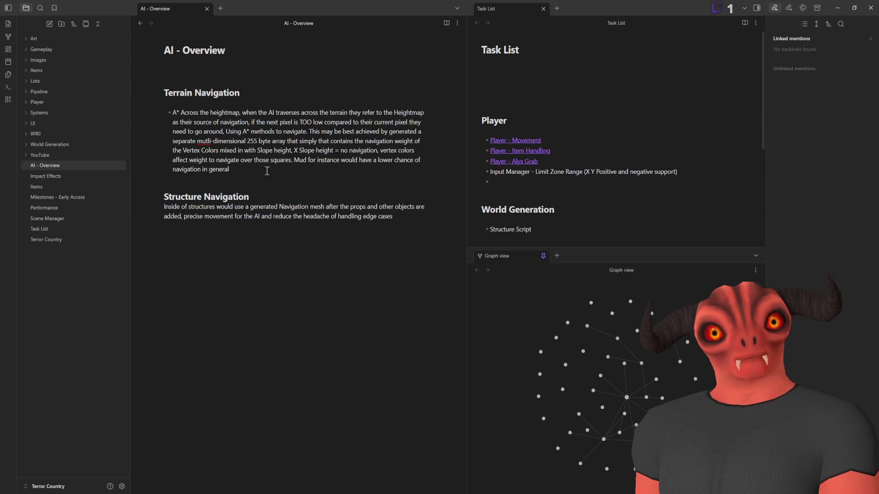
key(alt+Tab)
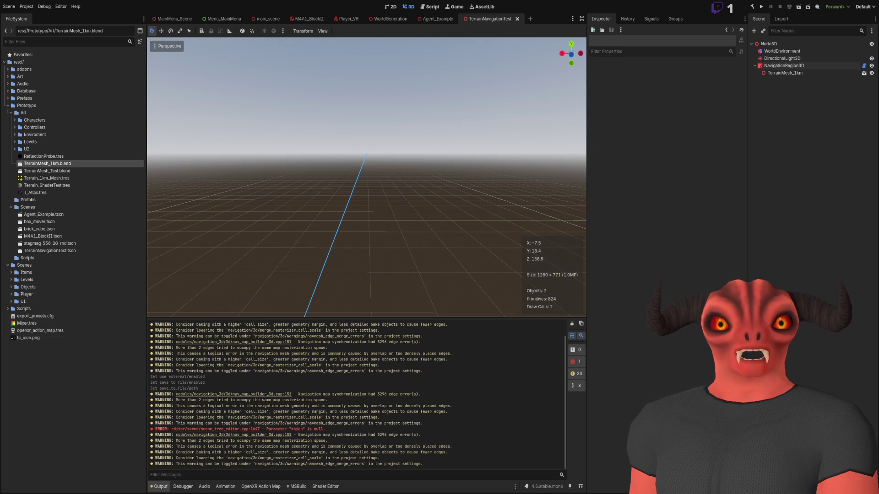
- After looking over the TerrainNavigationTest scene, return to the Obsidian notes
key(alt+Tab)
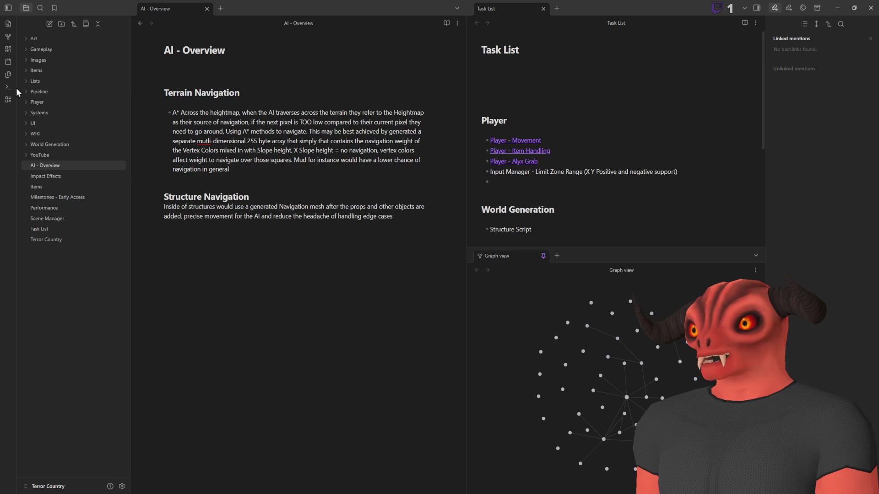
click(24, 91)
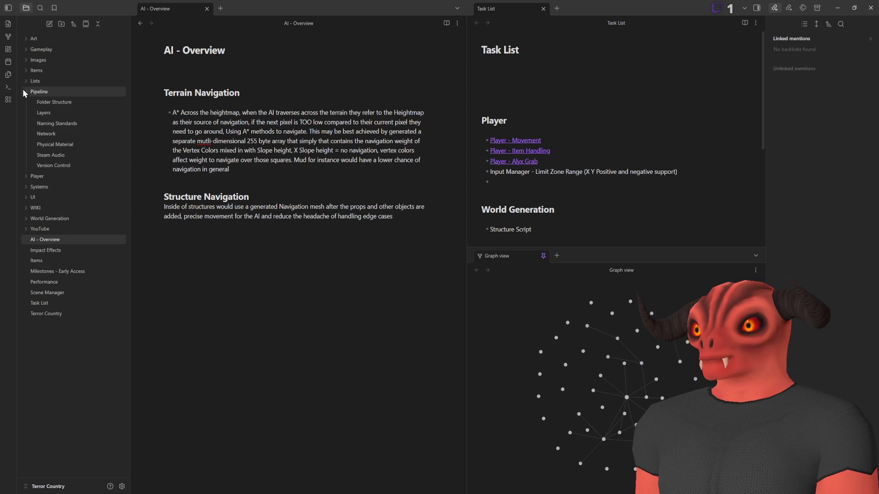
click(23, 89)
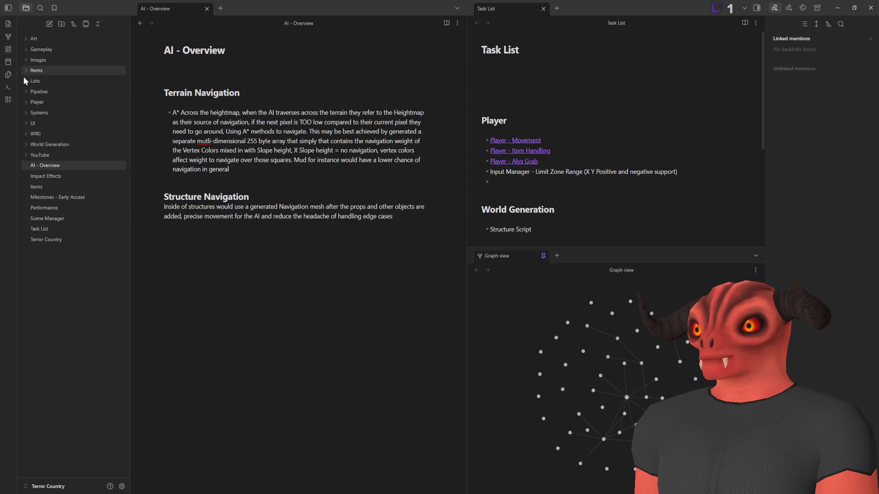
click(25, 134)
click(24, 134)
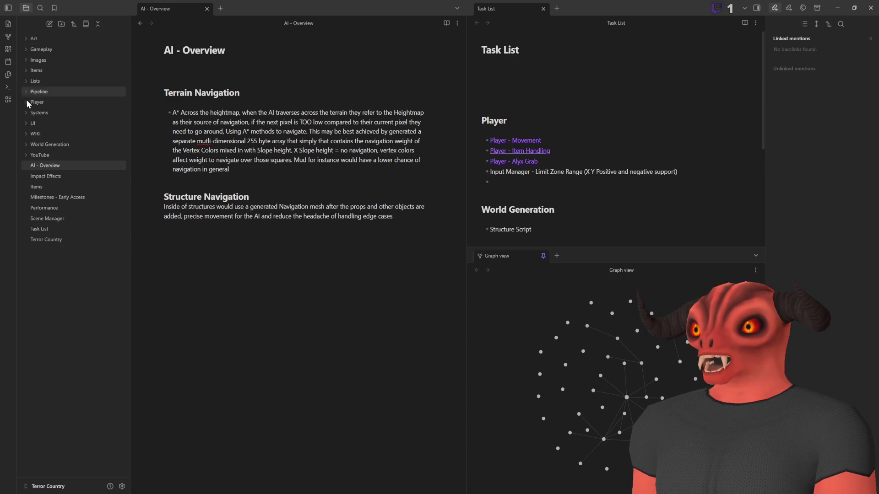
click(28, 117)
click(27, 117)
click(27, 117)
click(41, 134)
click(31, 113)
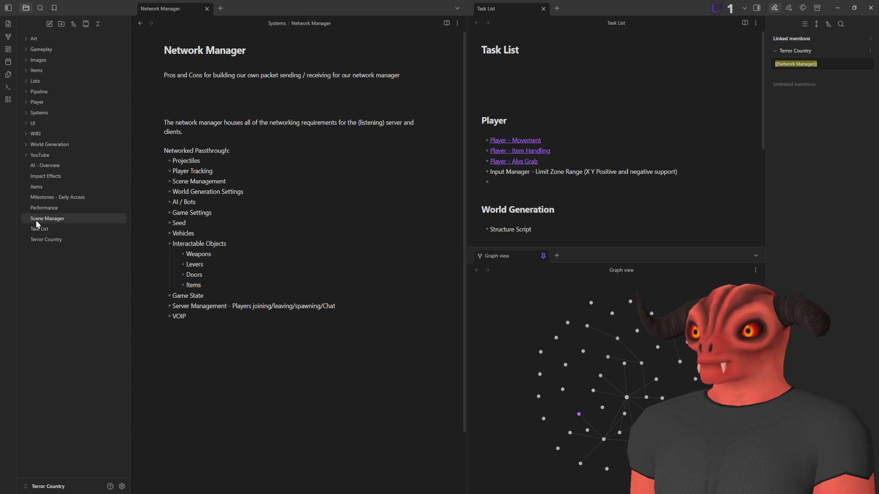
click(26, 113)
click(26, 113)
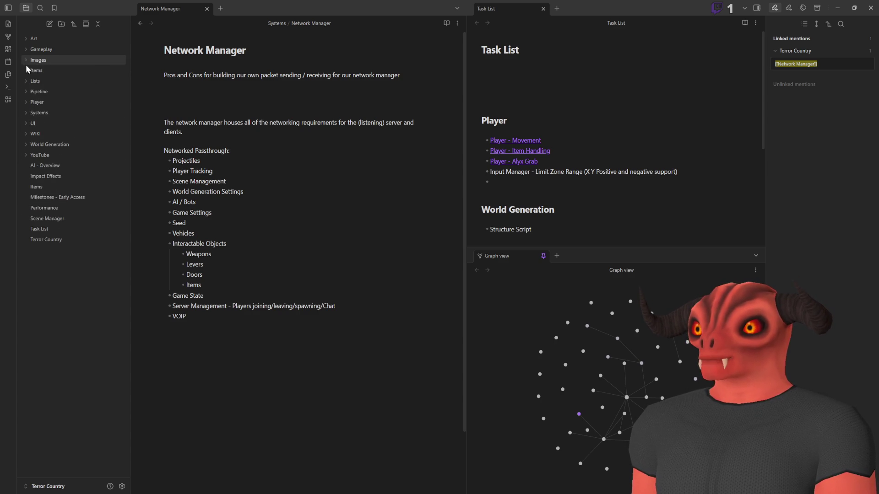
click(25, 112)
click(25, 113)
click(24, 114)
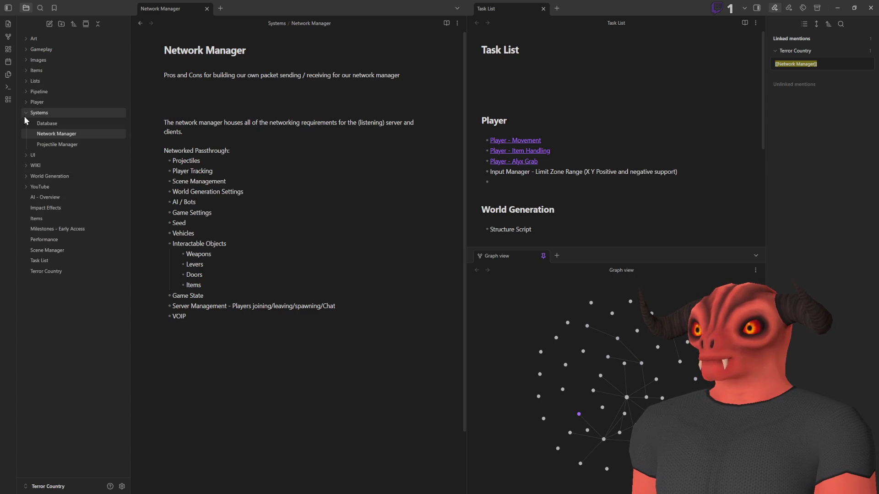
click(23, 116)
click(25, 92)
click(44, 133)
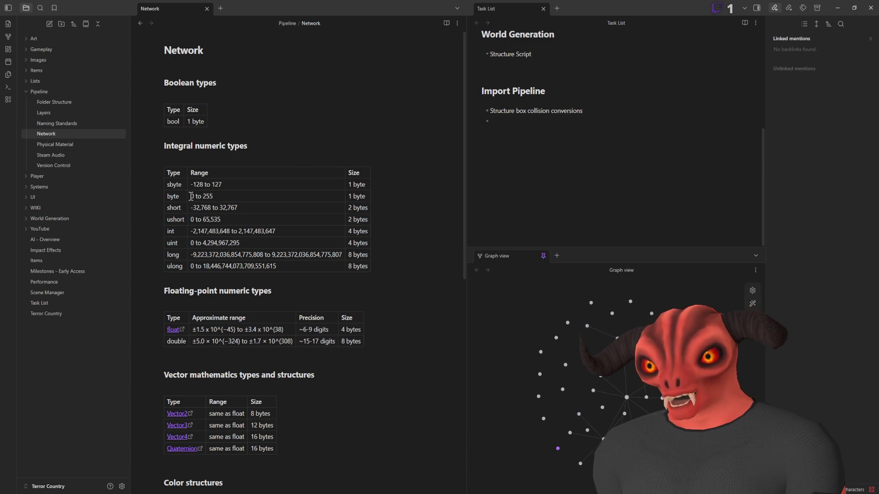
drag(188, 195, 215, 196)
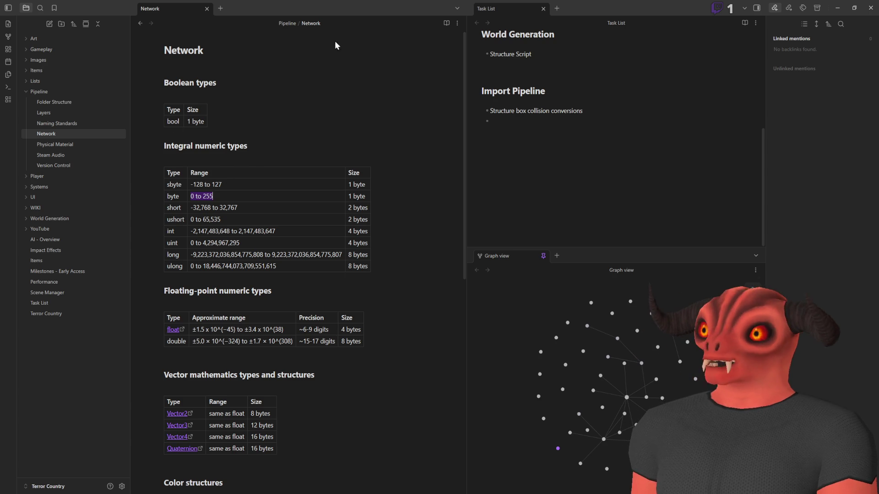
scroll(287, 209, down, 4)
scroll(287, 211, up, 4)
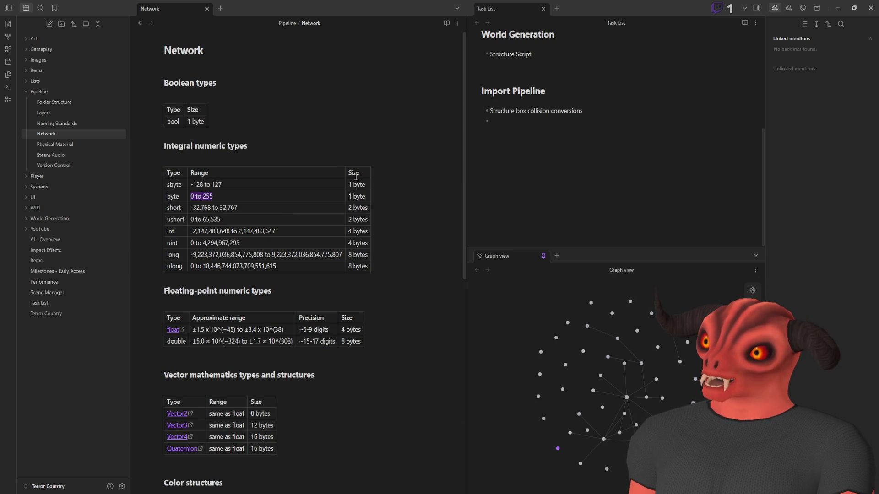
click(212, 196)
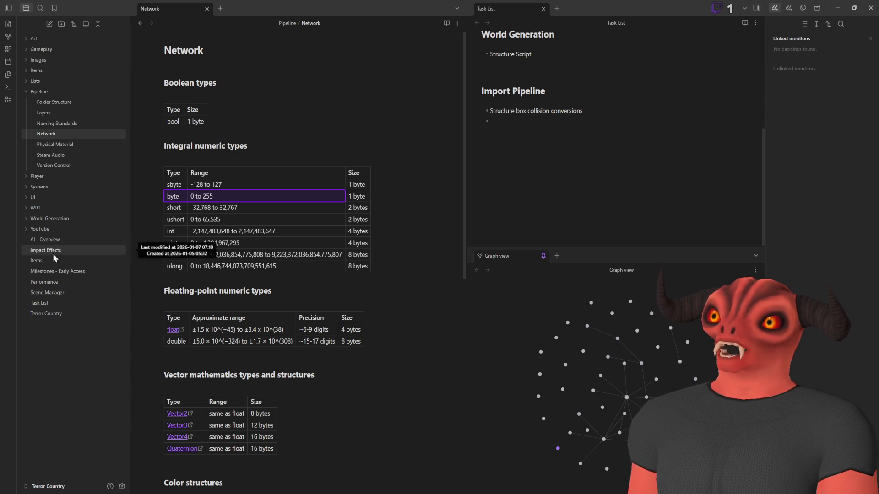
drag(359, 196, 345, 197)
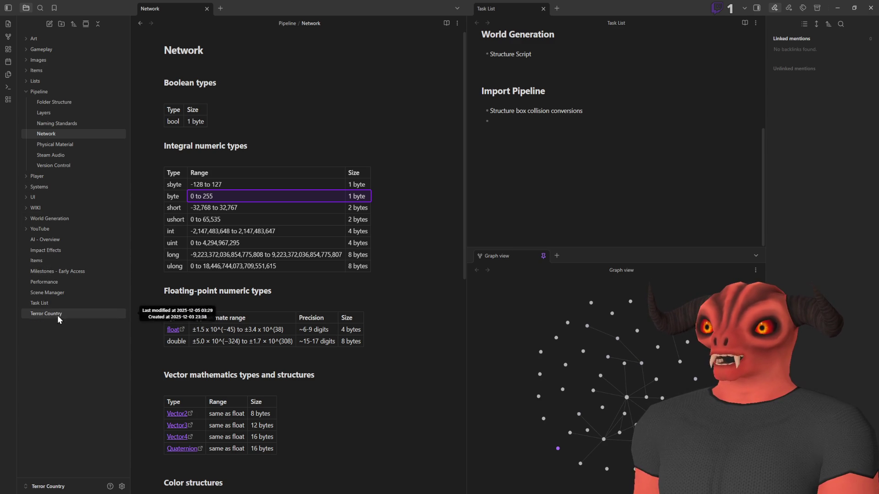
click(57, 240)
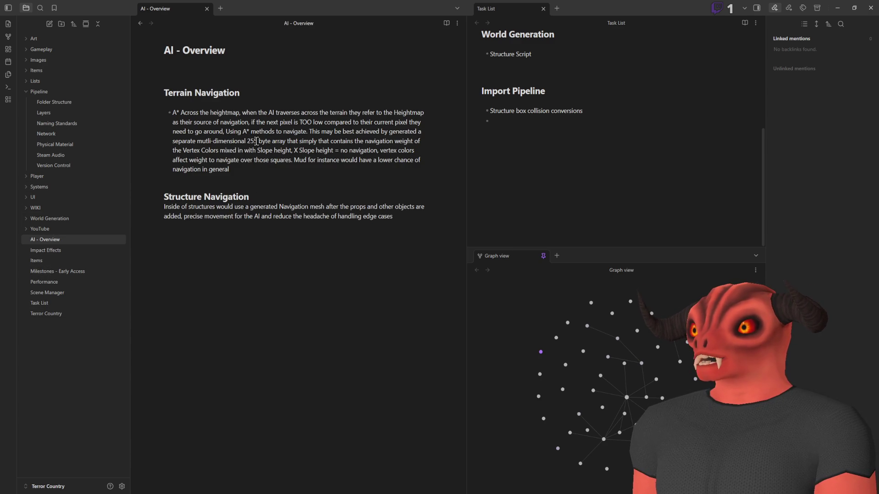
double_click(253, 141)
key(BackSpace)
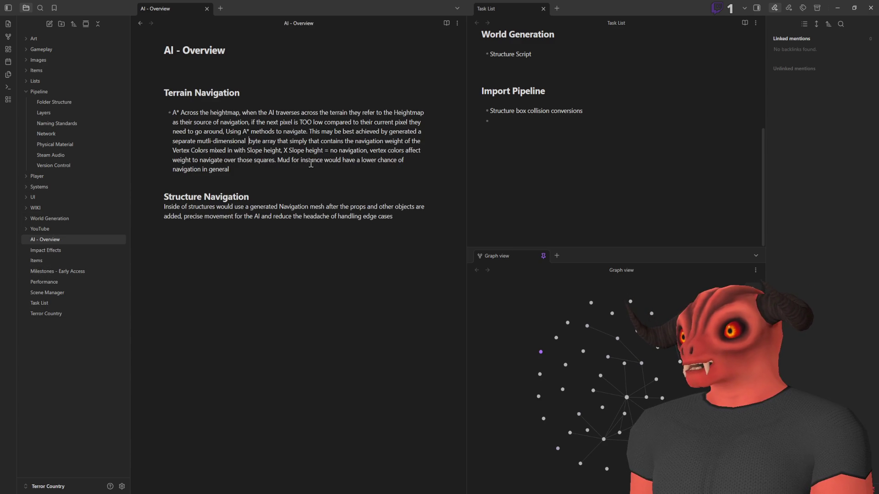
text((255))
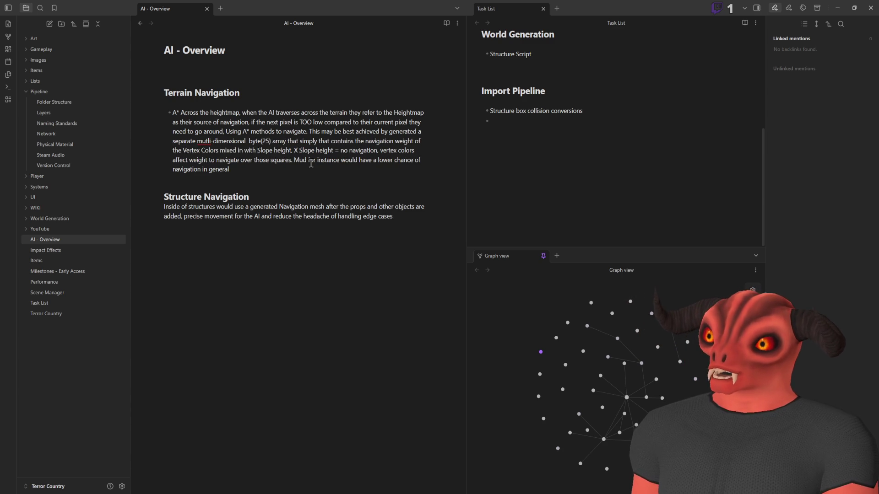
key(Delete)
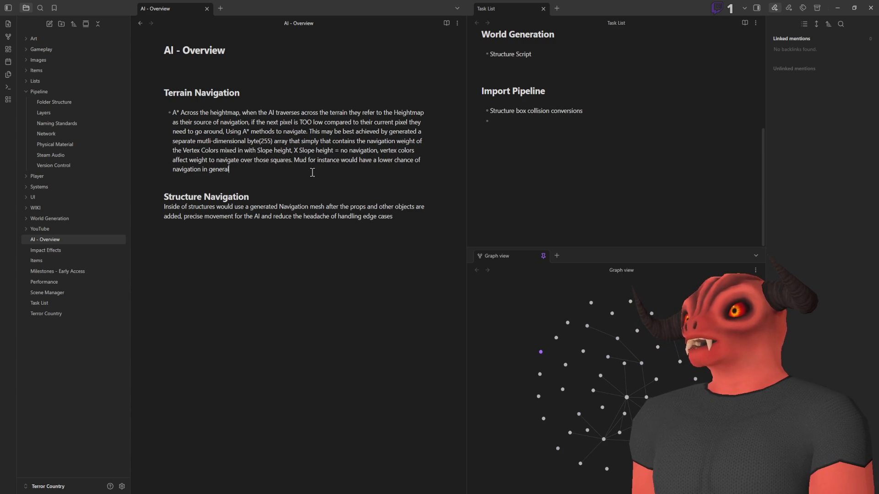
key(Down)
key(Down)
key(Down)
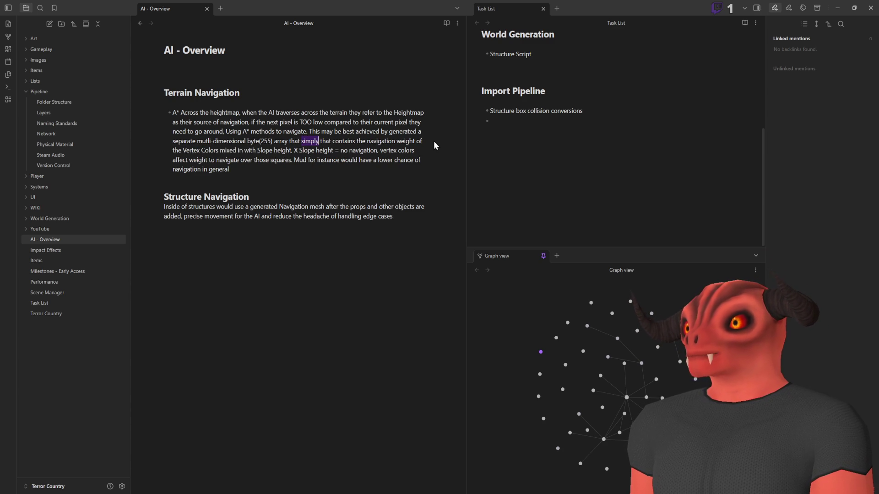
key(Delete)
key(Delete)
key(Delete)
key(Delete)
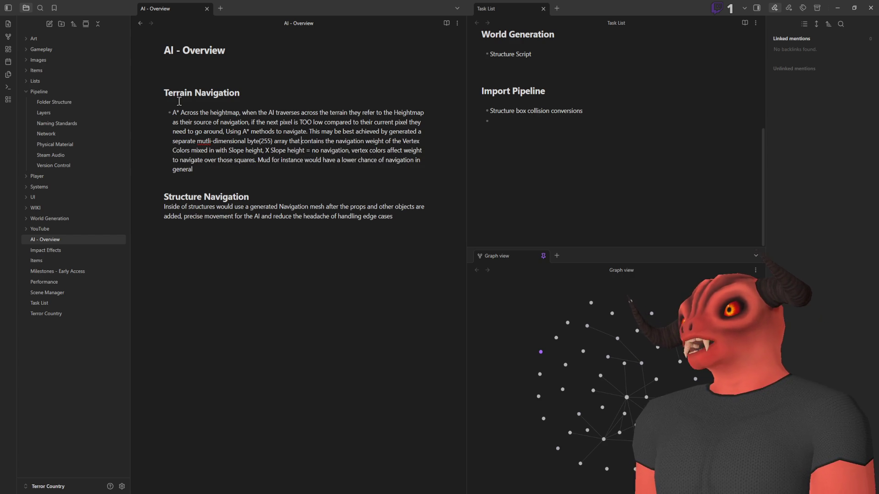
mouse_move(174, 113)
mouse_down()
mouse_move(234, 126)
mouse_move(288, 171)
mouse_up()
click(290, 171)
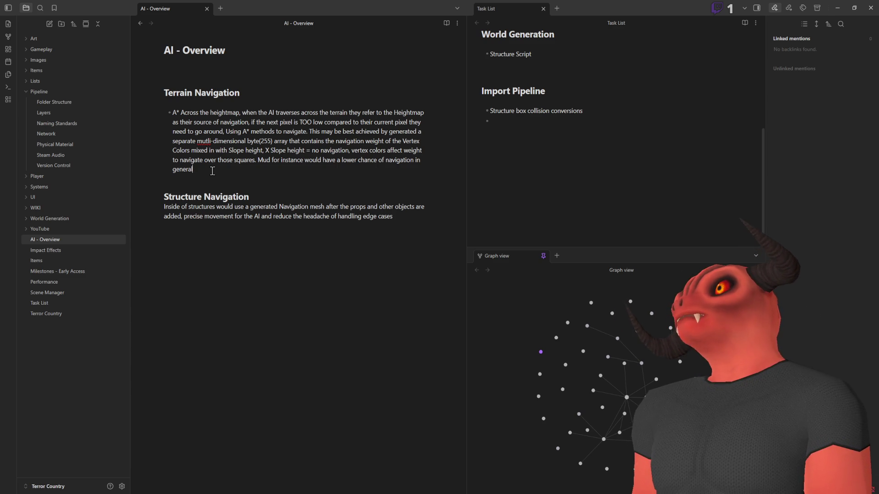
- Add a 'Pros Cons A* Heightmap,' bullet with a nested point: they'll walk into rocks and trees
key(Return)
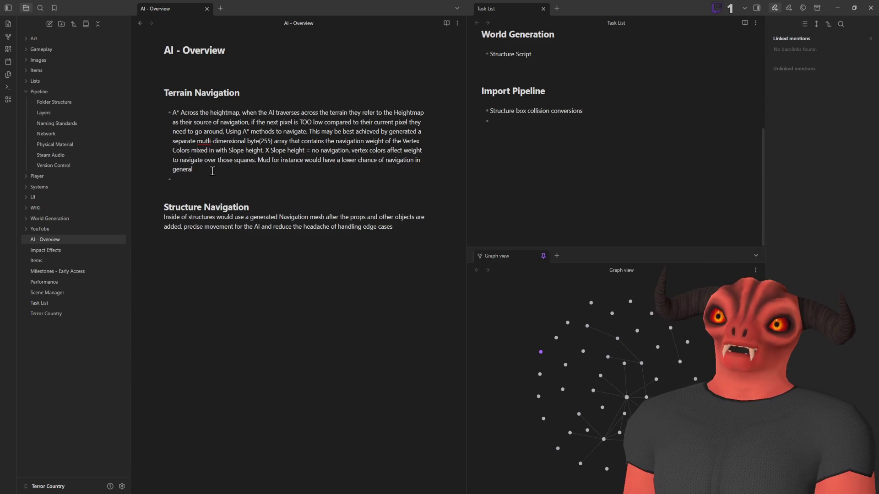
text(Pros Con)
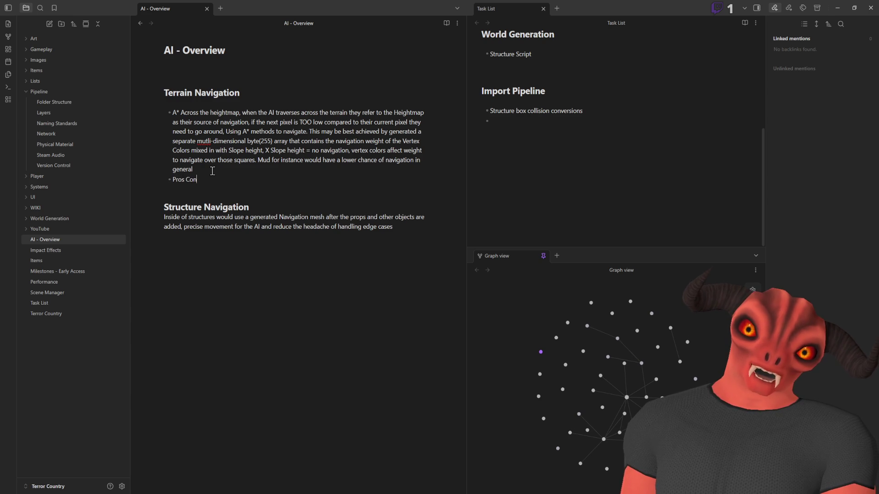
text(s A)
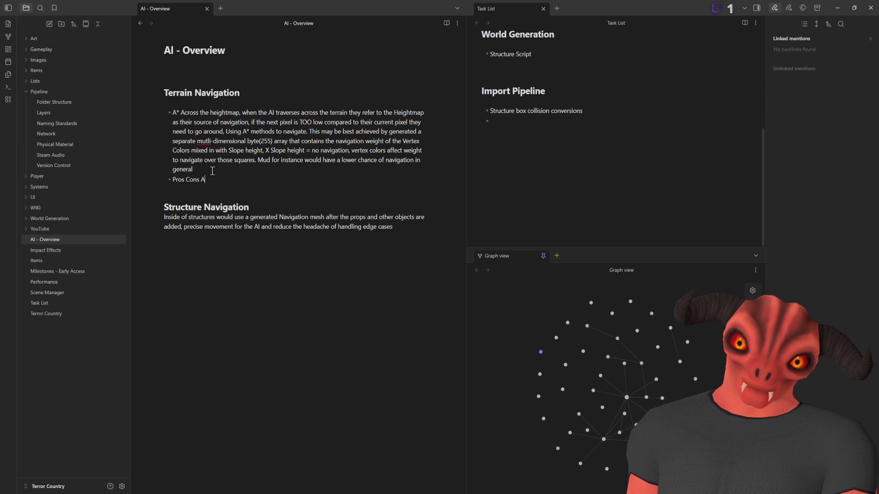
text(* Heightmap, They are gonna)
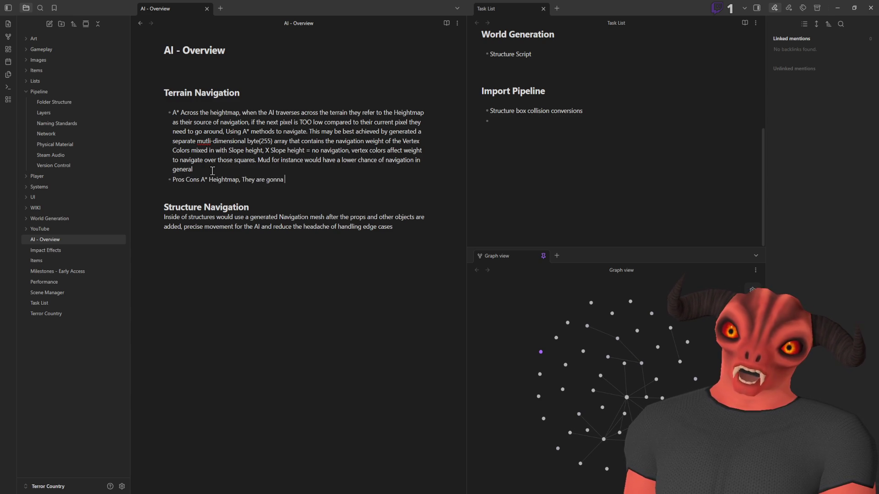
text( walk into rocks and tree)
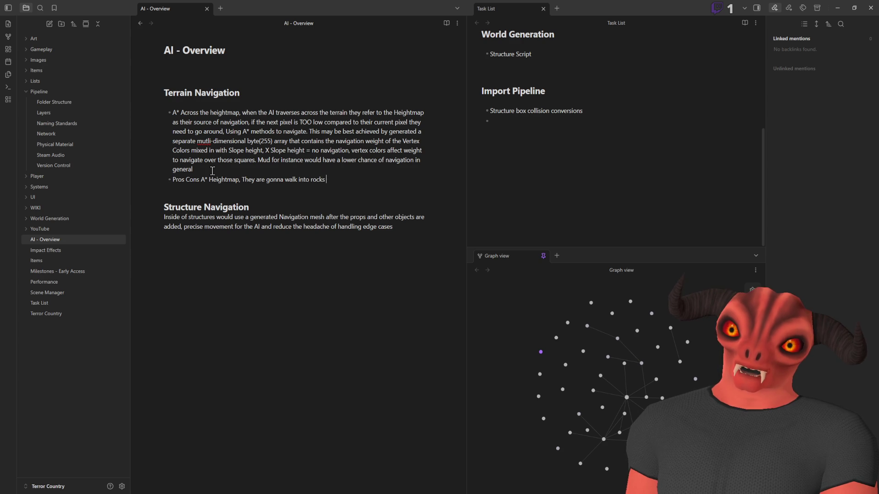
text(s)
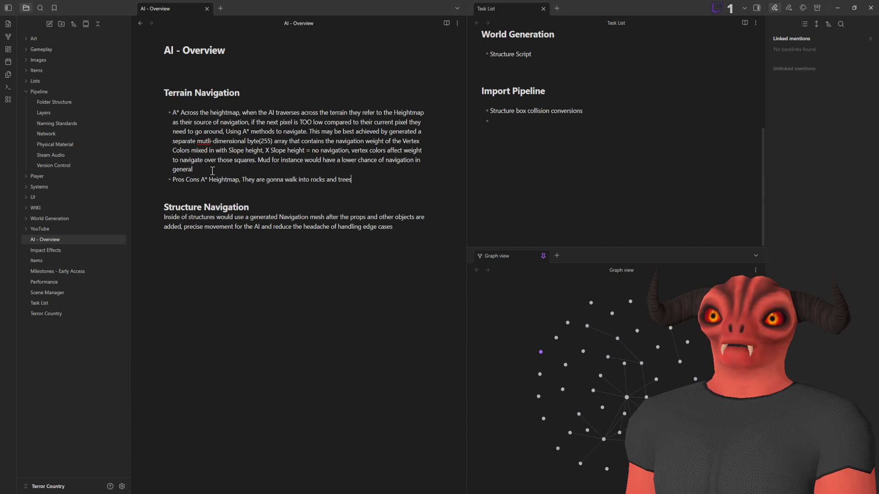
click(242, 180)
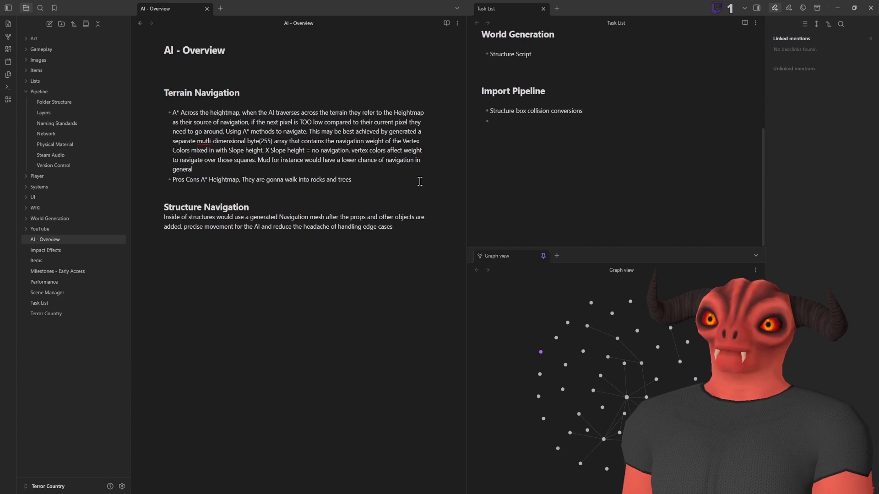
key(BackSpace)
key(Return)
key(Tab)
- Mark the rocks-and-trees point 'Con -' and add 'Pro - Cheap navigation over long distances'
click(334, 189)
key(Return)
text(Cons:)
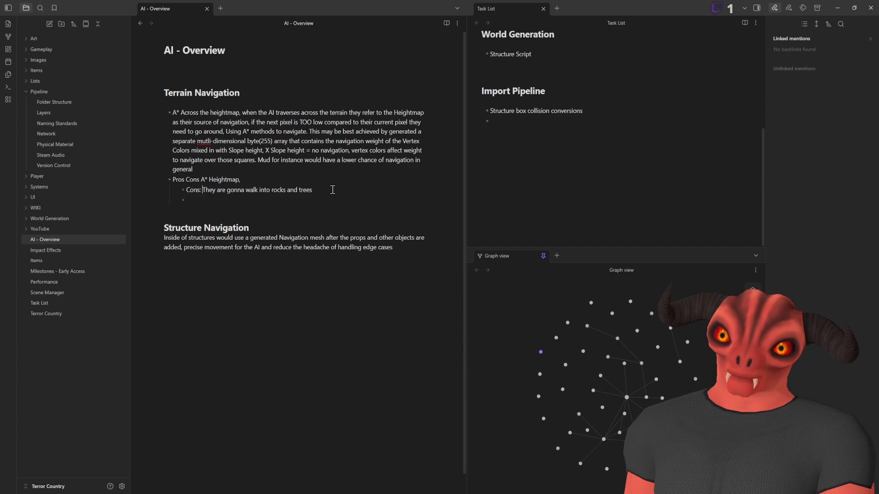
key(BackSpace)
key(BackSpace)
key(Down)
text(P)
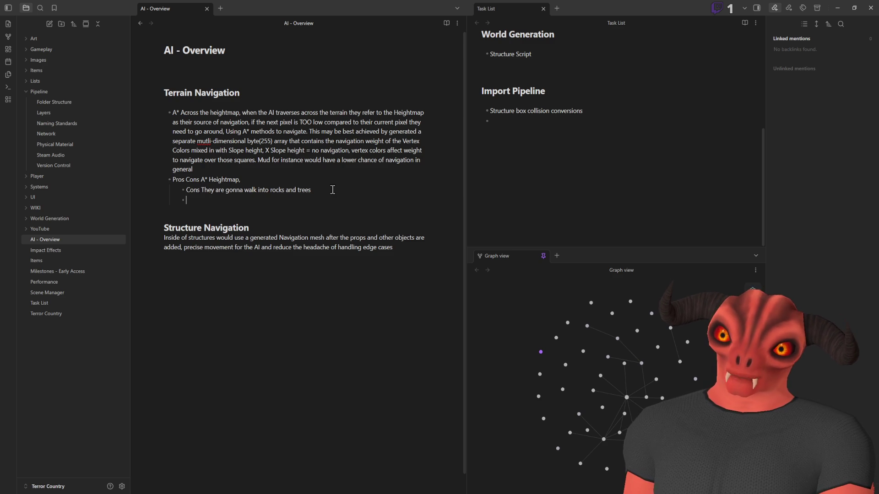
text(ro Chje)
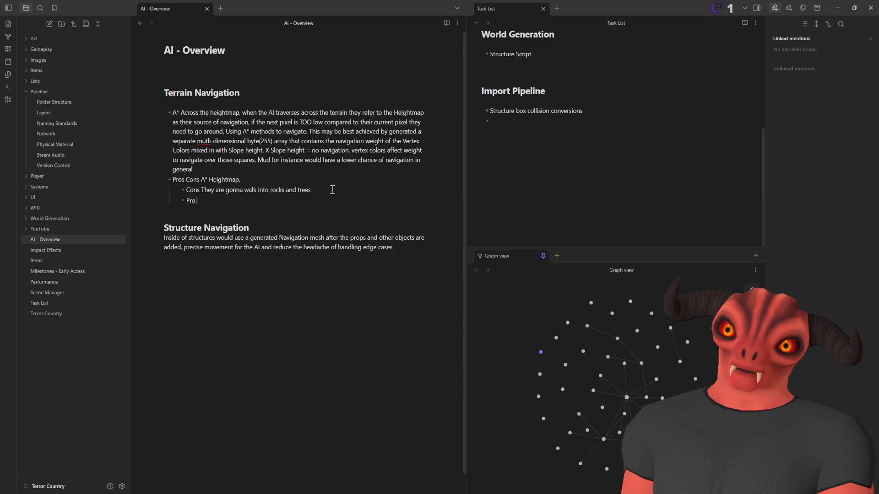
key(BackSpace)
key(BackSpace)
key(BackSpace)
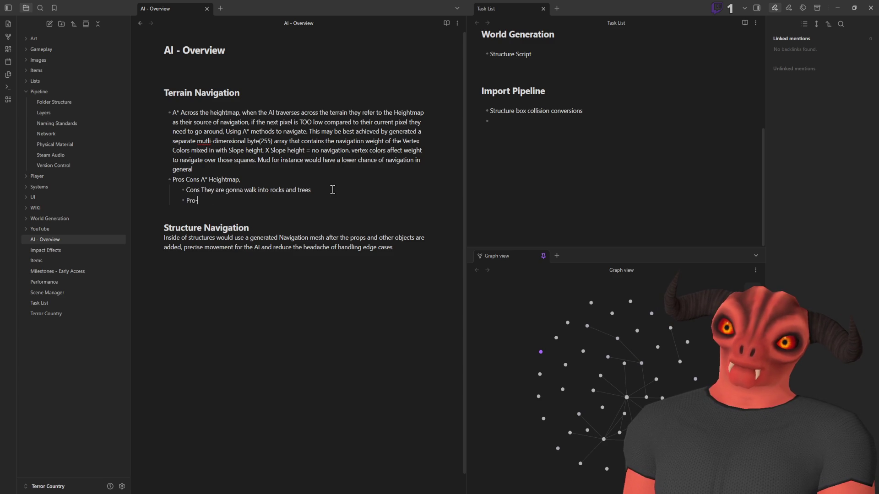
text( - Cheap)
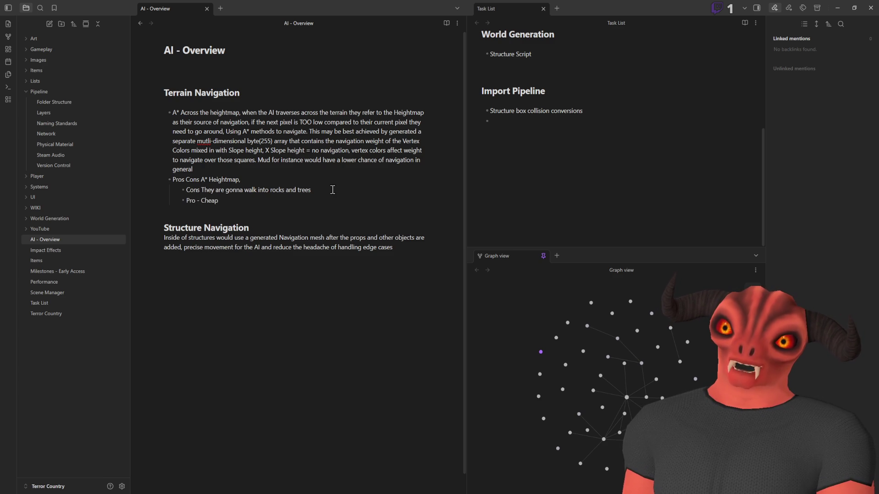
click(200, 189)
key(BackSpace)
text(-)
click(301, 200)
text(navigation ove)
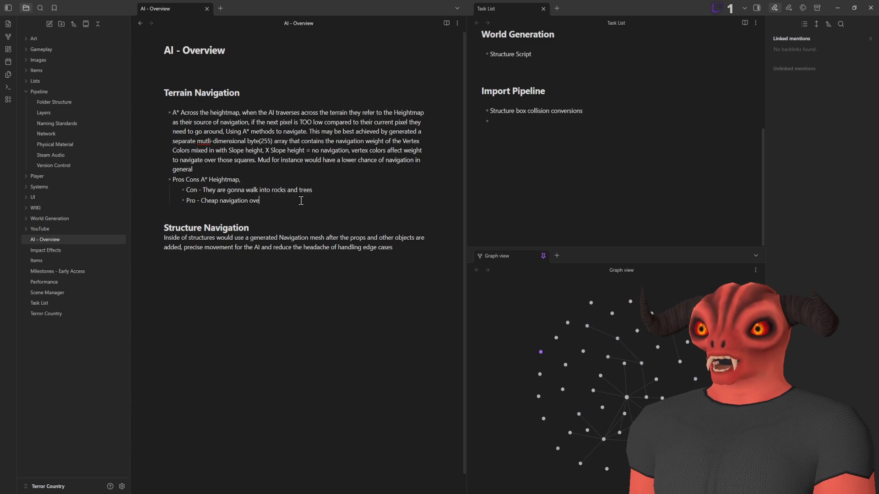
text(r long distances)
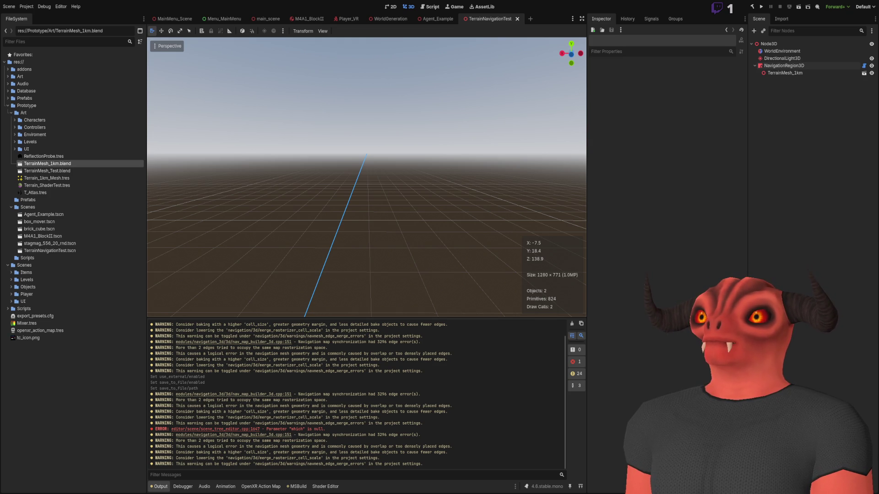
key(alt+Tab)
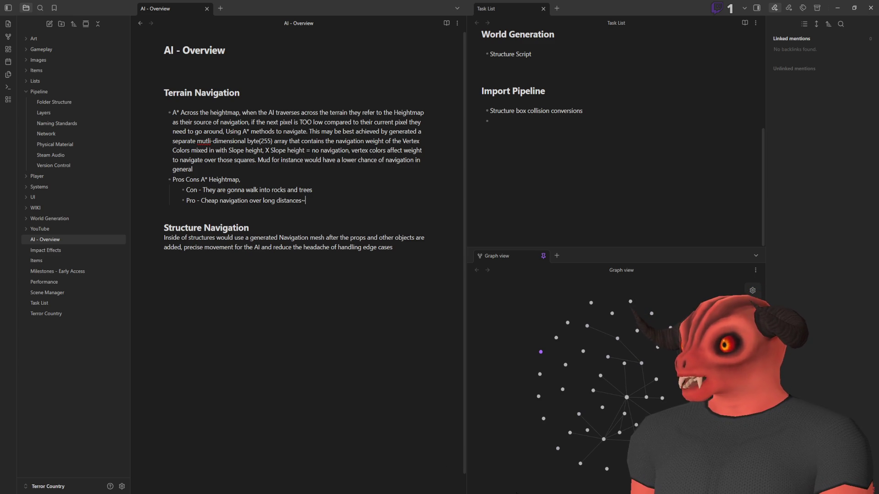
key(alt+Tab)
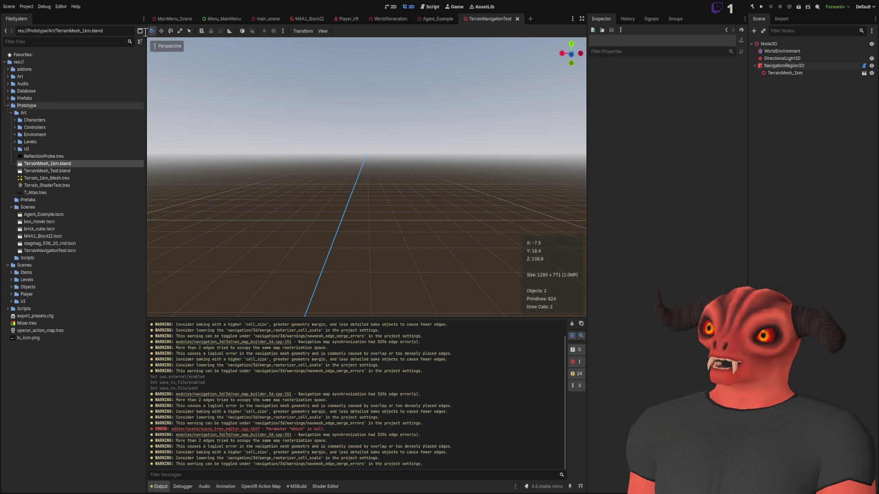
- Open the WorldGeneration scene in Godot and orbit around the terrain
click(378, 20)
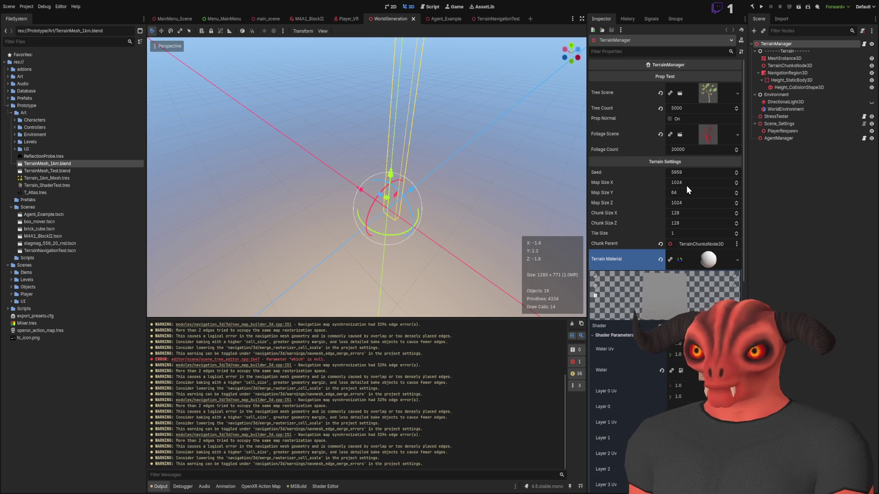
mouse_move(480, 149)
mouse_down()
mouse_move(427, 161)
mouse_move(432, 125)
mouse_move(431, 173)
mouse_move(432, 137)
mouse_move(432, 151)
mouse_up()
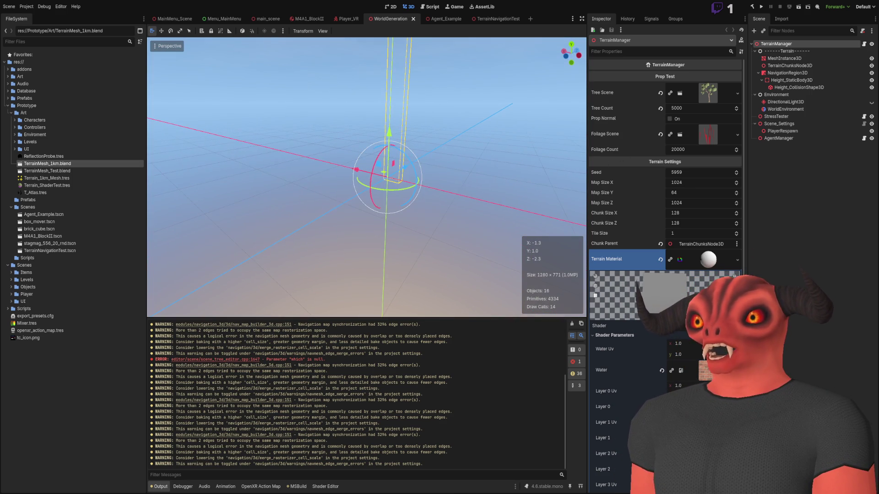
key(alt+Tab)
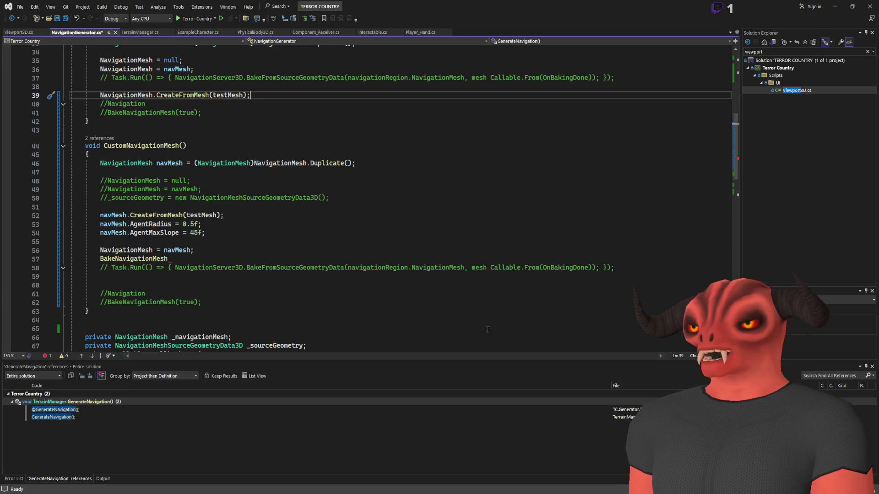
- Remove the BakeNavigationMesh call from CustomNavigationMesh and save NavigationGenerator.cs
drag(168, 259, 211, 248)
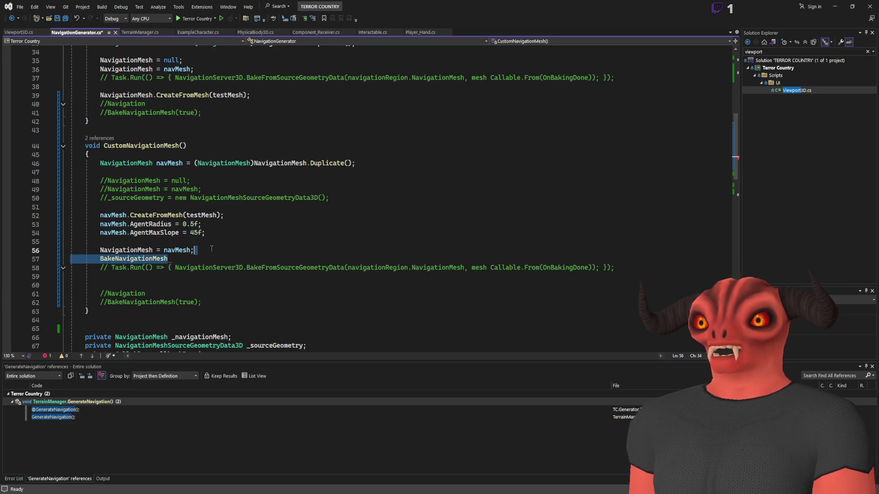
key(BackSpace)
key(ctrl+s)
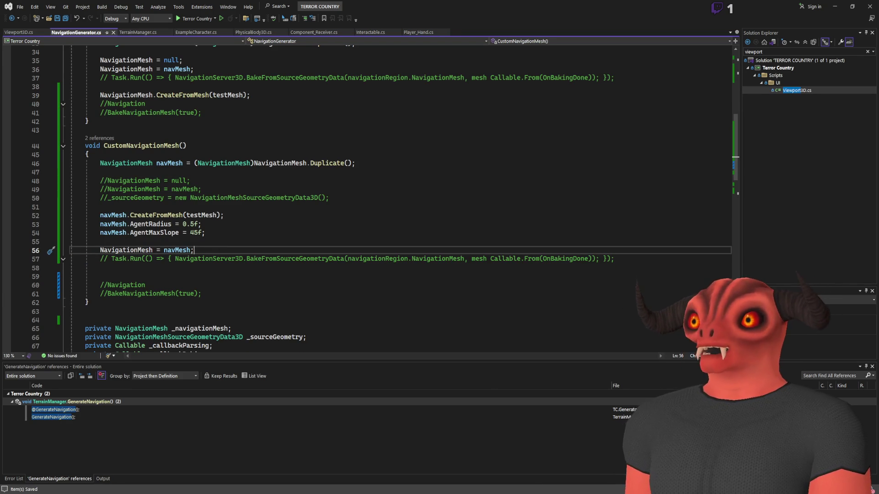
key(alt+Tab)
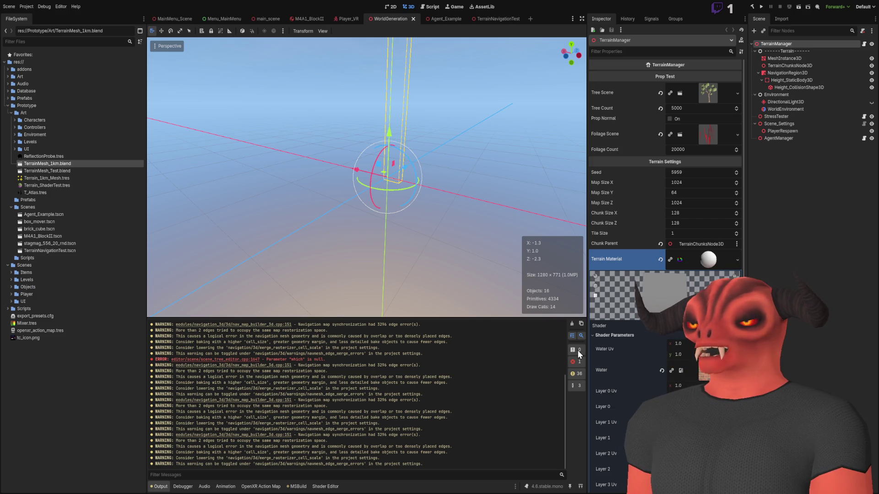
- Clear the navigation-mesh warnings from the Output log, then reframe and deselect the TerrainManager
click(572, 324)
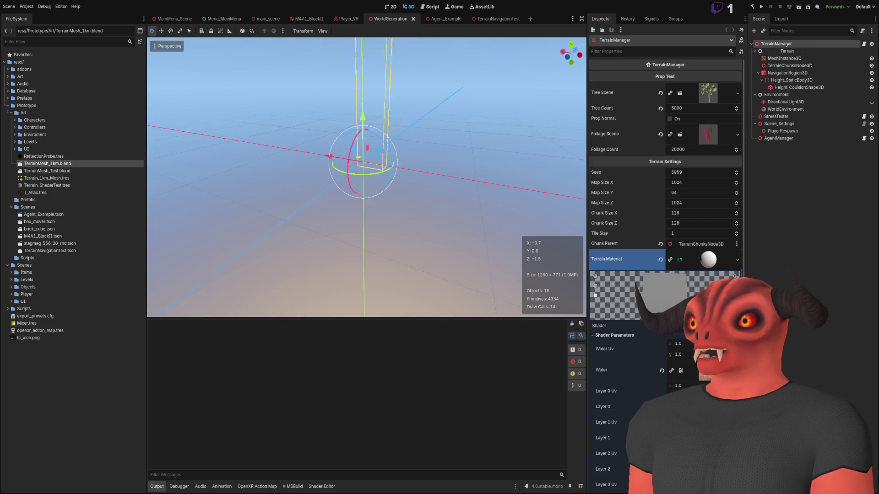
scroll(366, 177, down, 2)
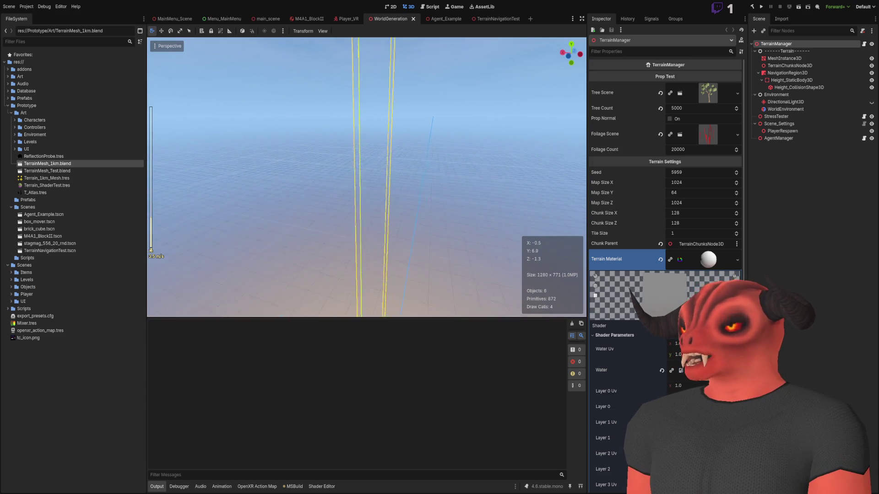
key(f)
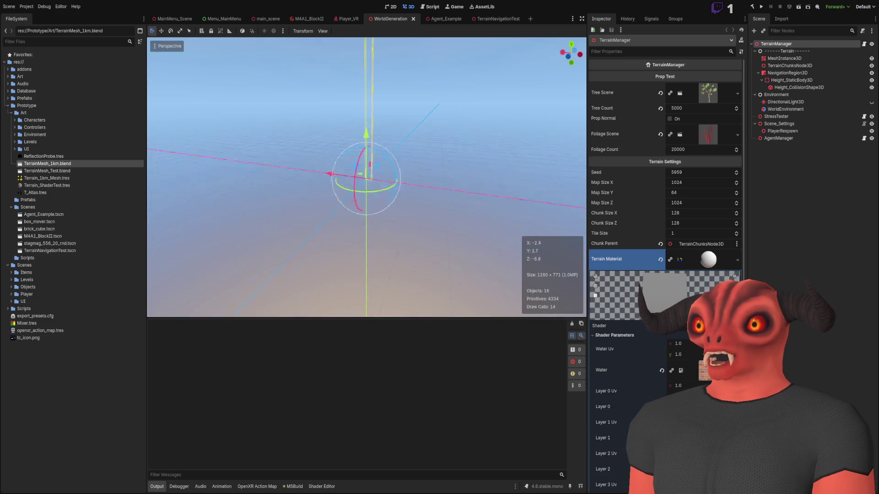
click(441, 142)
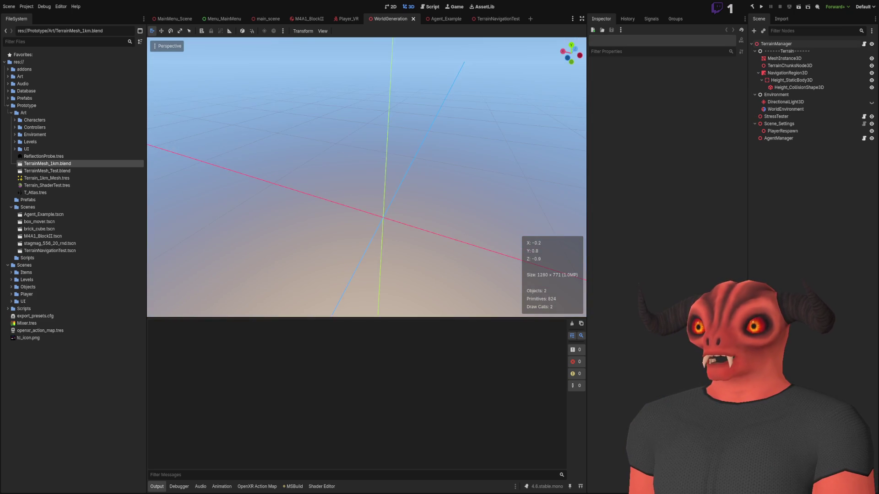
drag(459, 199, 441, 200)
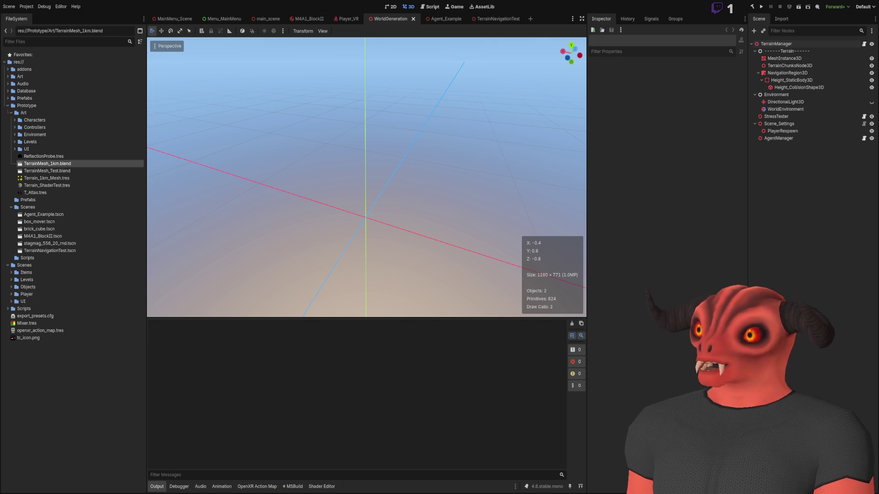
- Inspect the XR camera in the Player_VR scene, then go to the navigation code in Visual Studio
key(ctrl+shift+Tab)
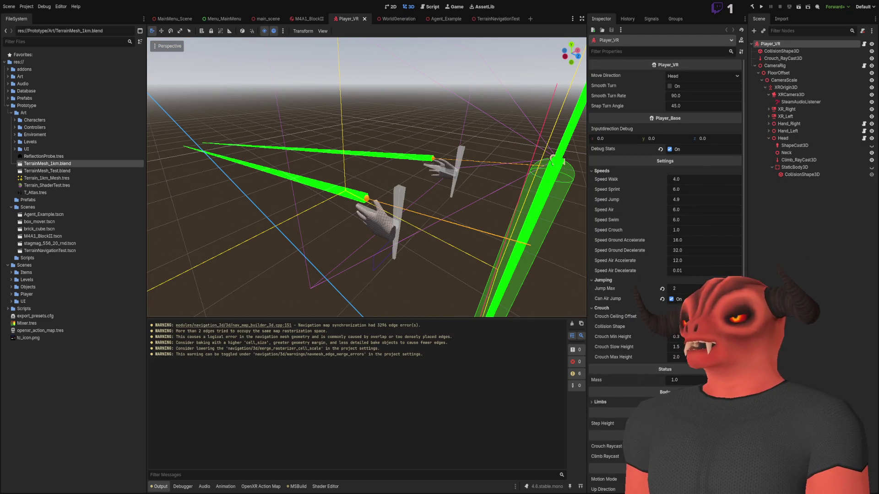
click(554, 160)
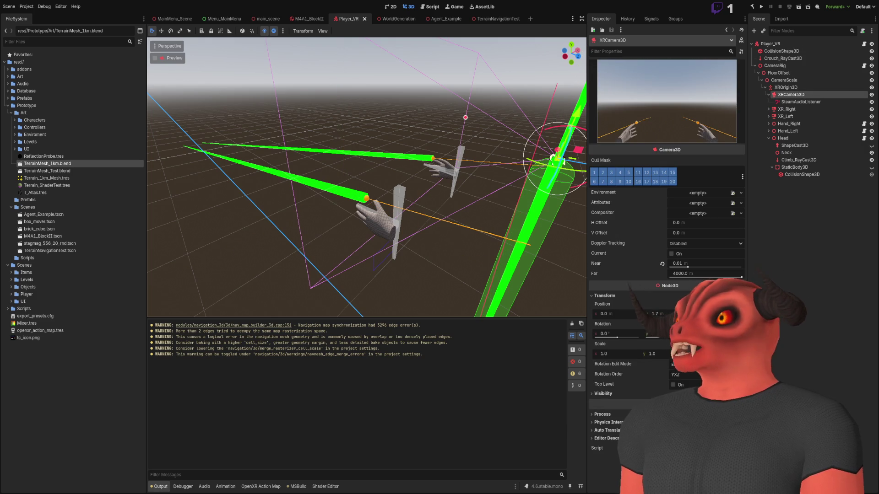
click(458, 127)
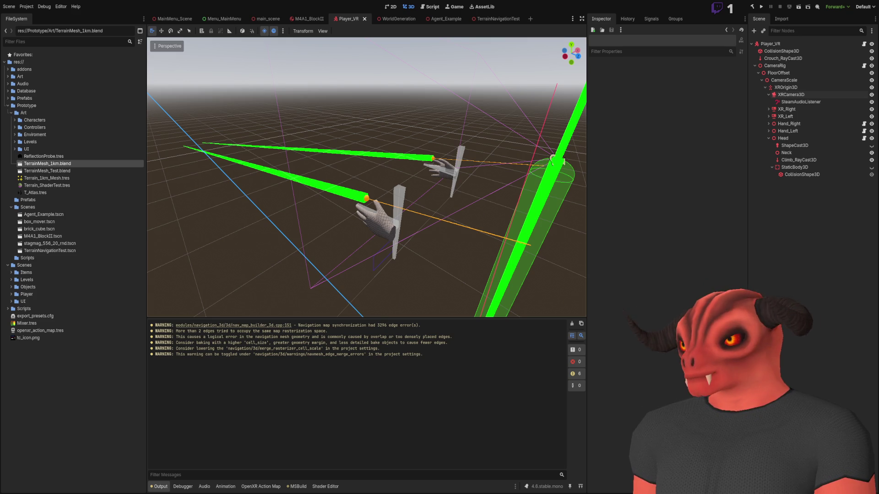
key(alt+Tab)
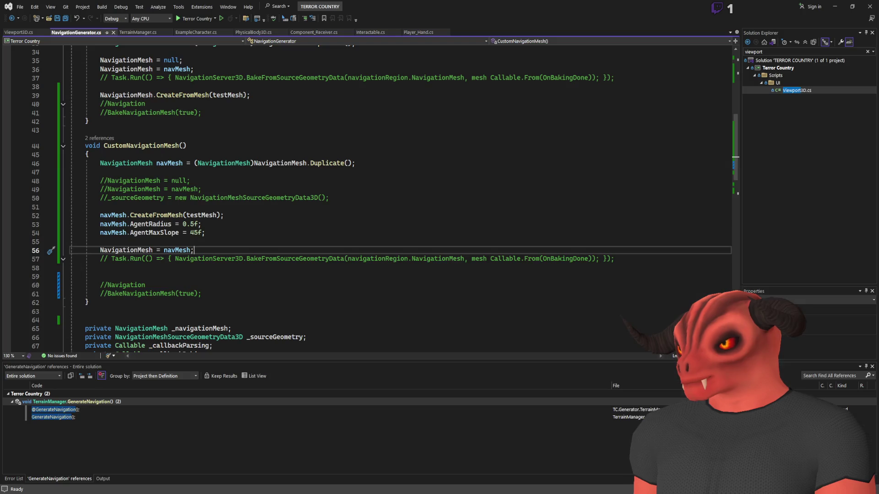
- Review the CustomNavigationMesh code in NavigationGenerator.cs, then return to the Godot editor
click(242, 274)
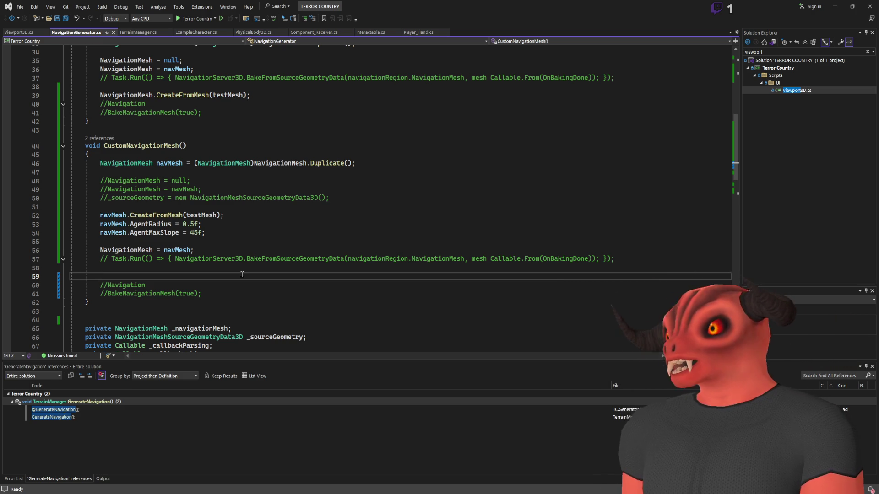
key(alt+Tab)
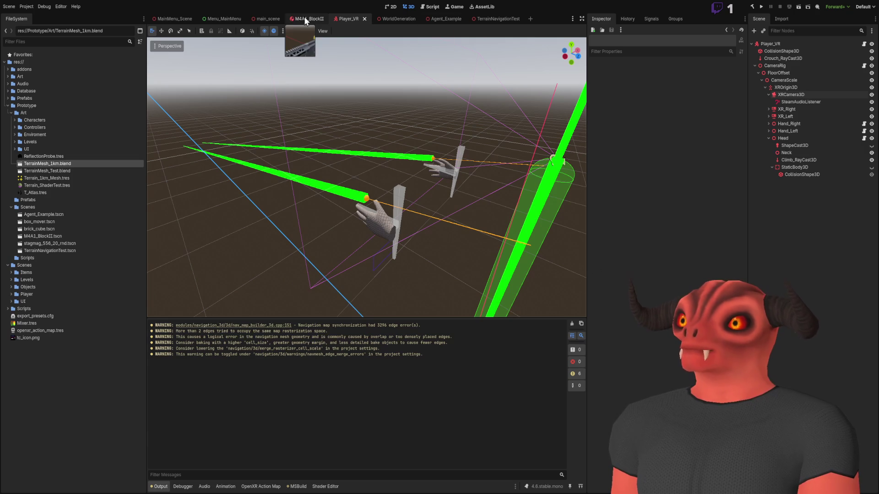
- Check TerrainManager's settings in the WorldGeneration scene, collapsing the Terrain Material preview, then return to Visual Studio
click(397, 20)
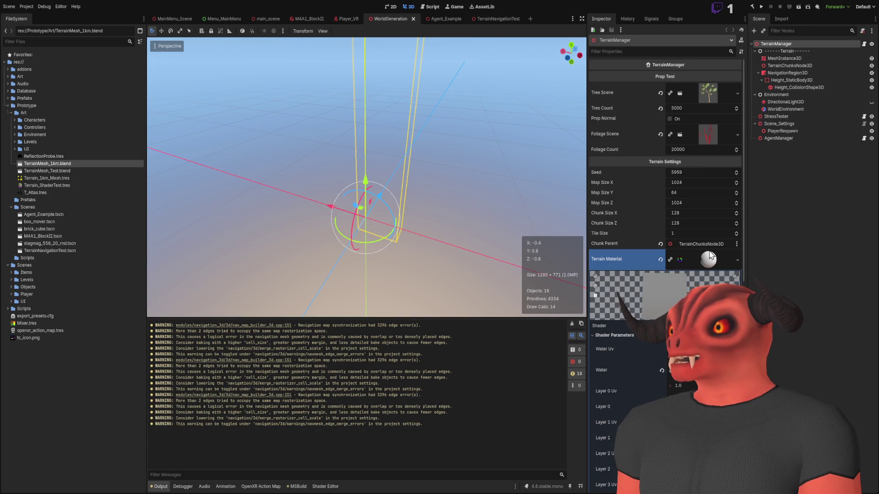
click(690, 257)
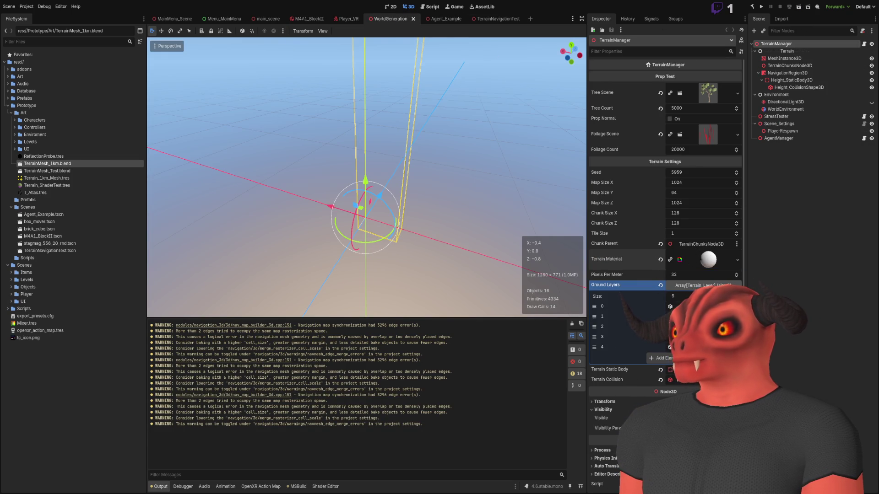
key(alt+Tab)
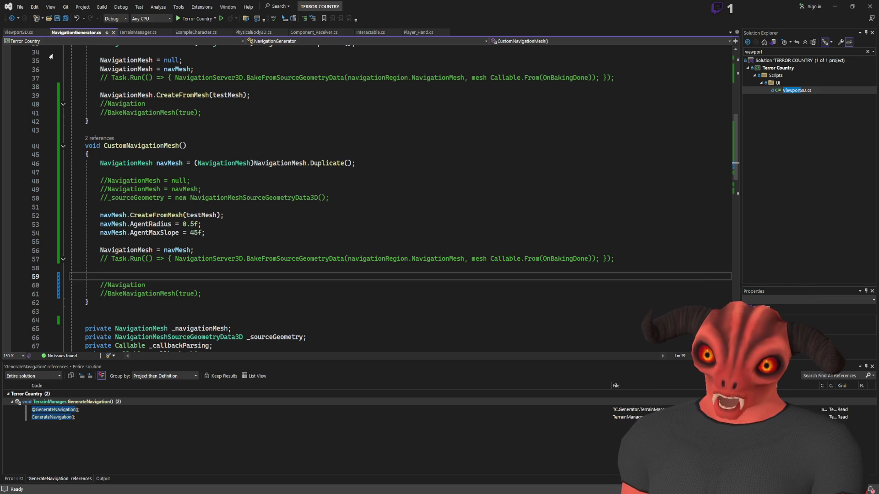
- In TerrainManager.cs, add '[Export] public bool GenerateNavigation = false;' below the Prop Test field
click(164, 32)
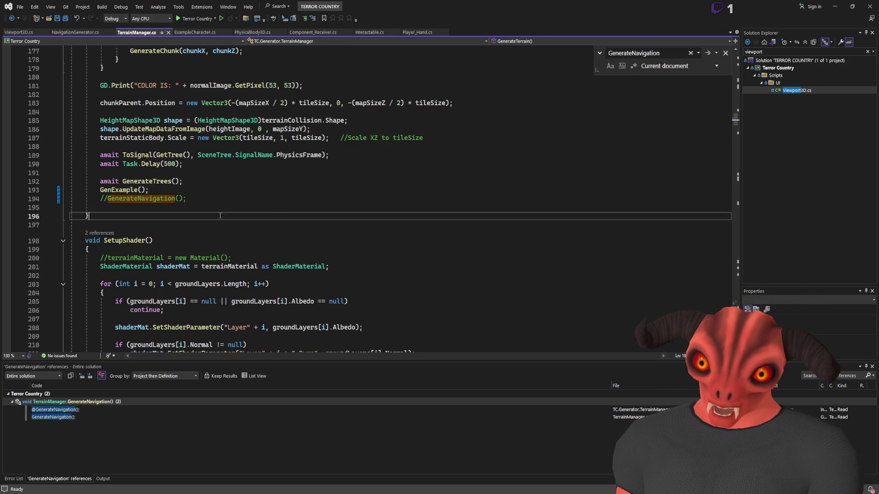
scroll(211, 192, up, 10)
scroll(210, 192, up, 20)
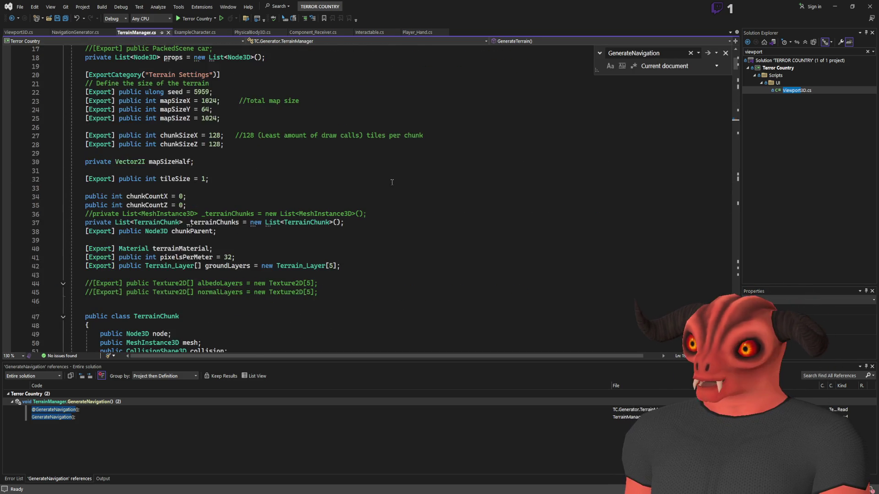
click(243, 143)
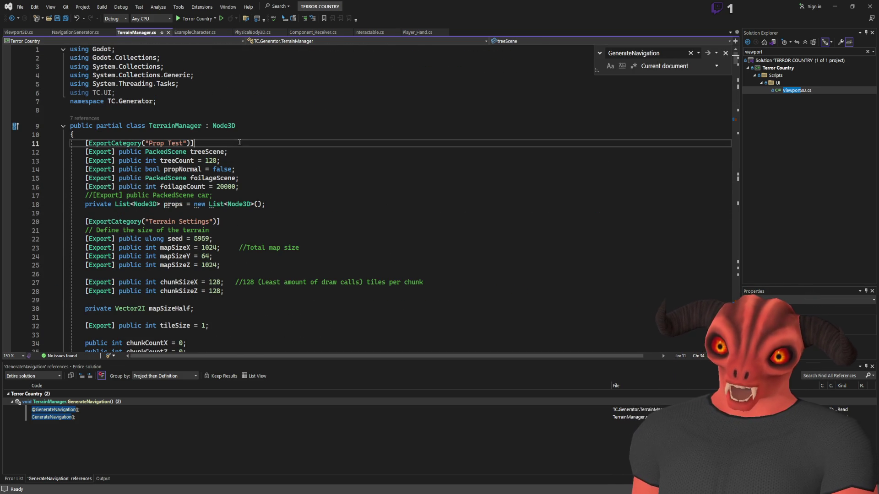
key(Return)
text([Export] )
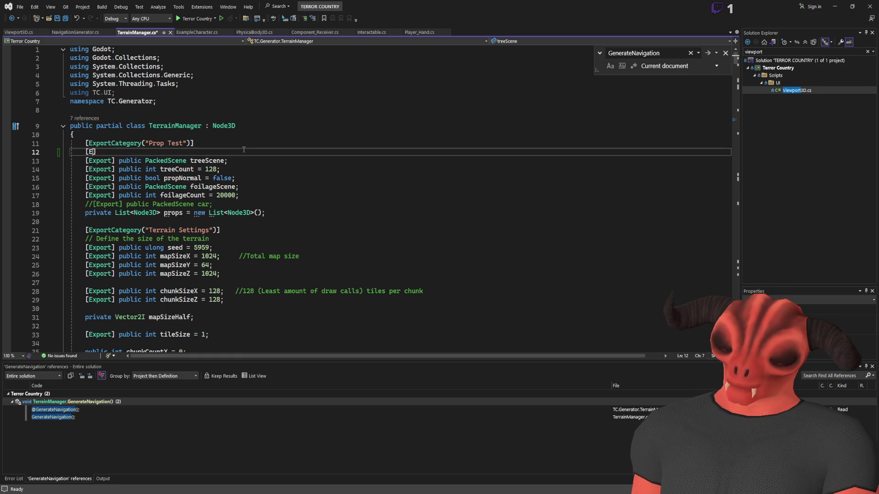
text(publ)
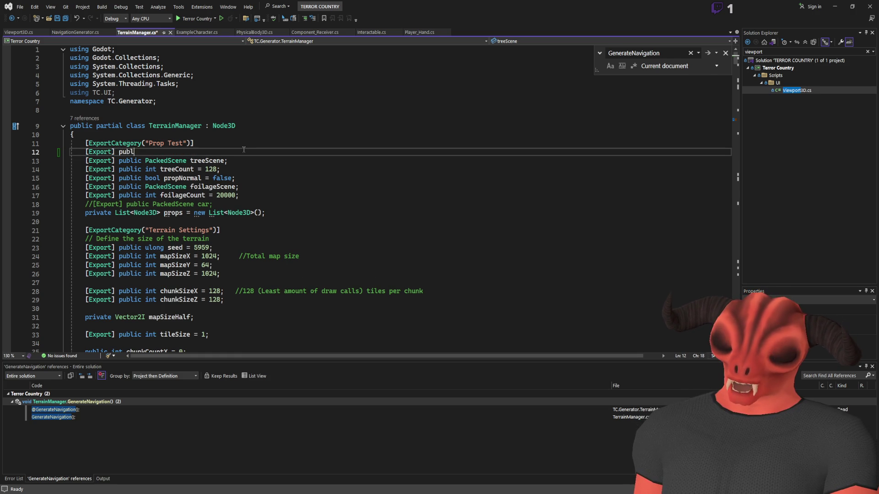
text(ic bool Generate)
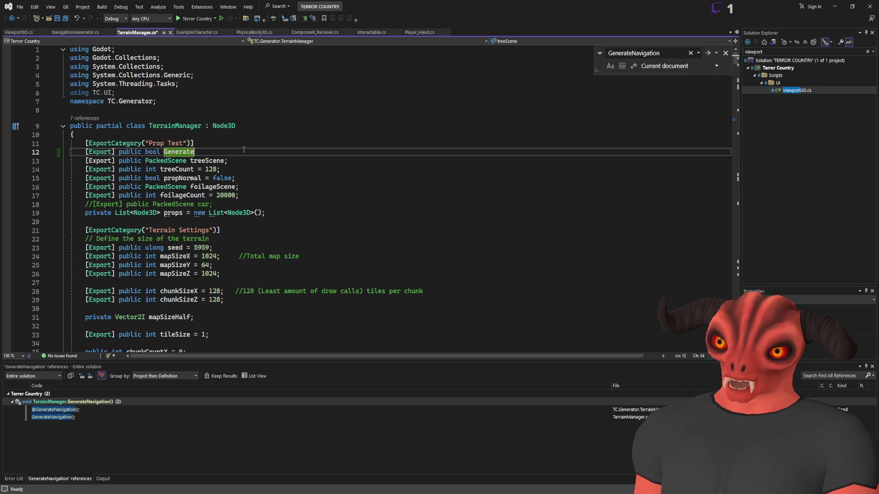
text(Navigation = false;)
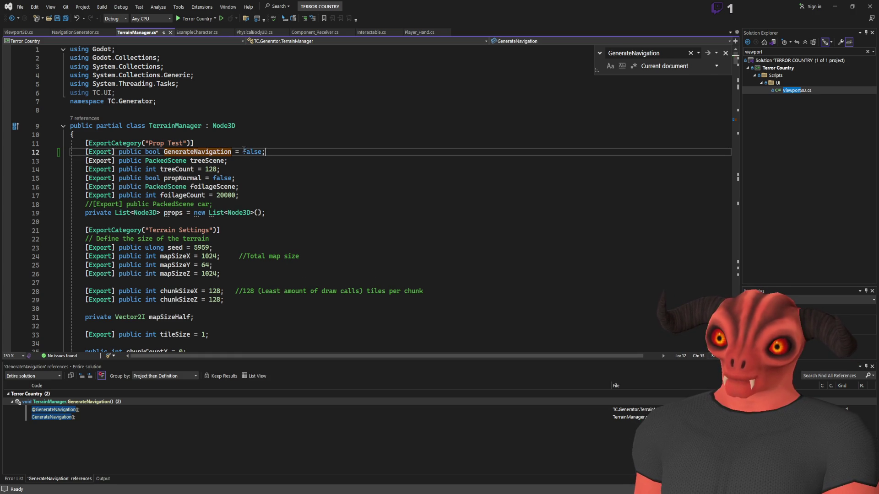
- Wrap the GenExample() call in an if(GenerateNavigation) condition
key(ctrl+f)
text(genexmapl)
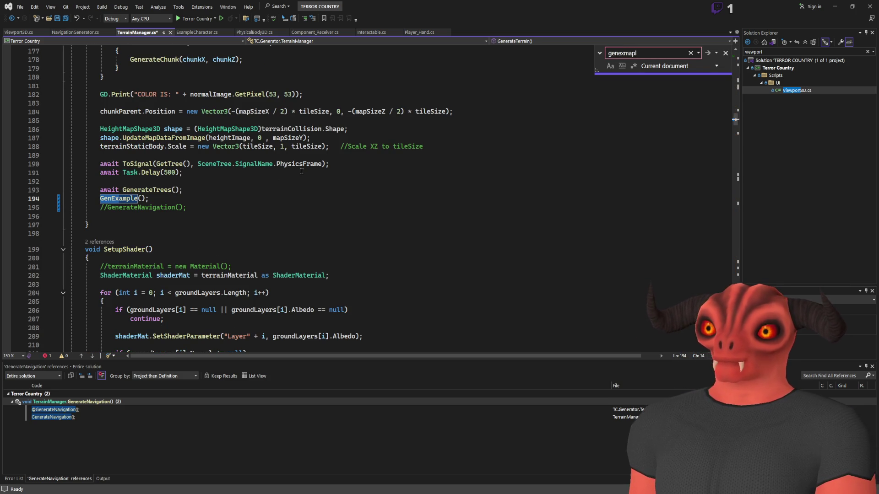
click(272, 189)
key(Return)
key(Return)
text(if(GenerateNavigation)
key(Down)
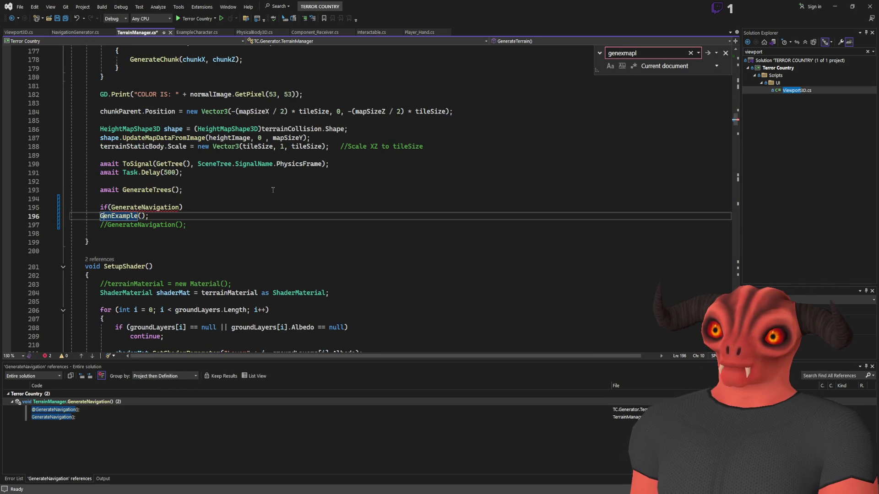
key(Tab)
- Rename the field to GenerateNavigationCheck everywhere, save the script and rebuild in Godot
click(161, 207)
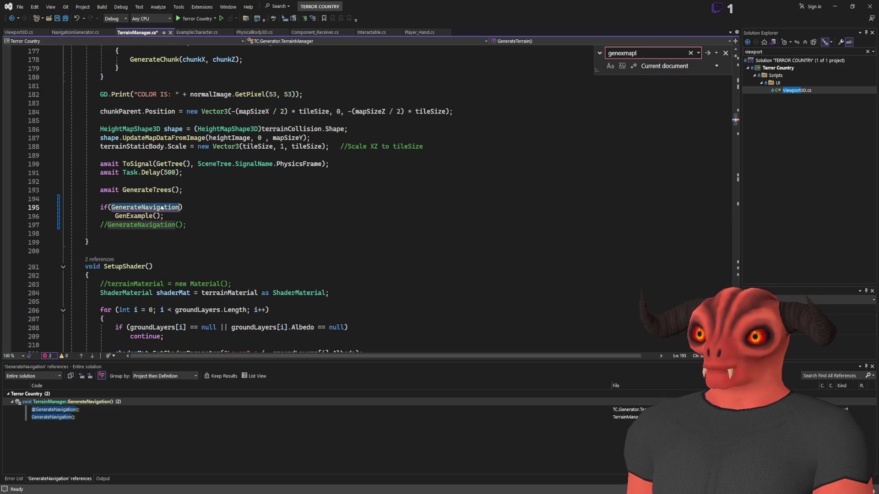
key(Escape)
drag(735, 122, 735, 55)
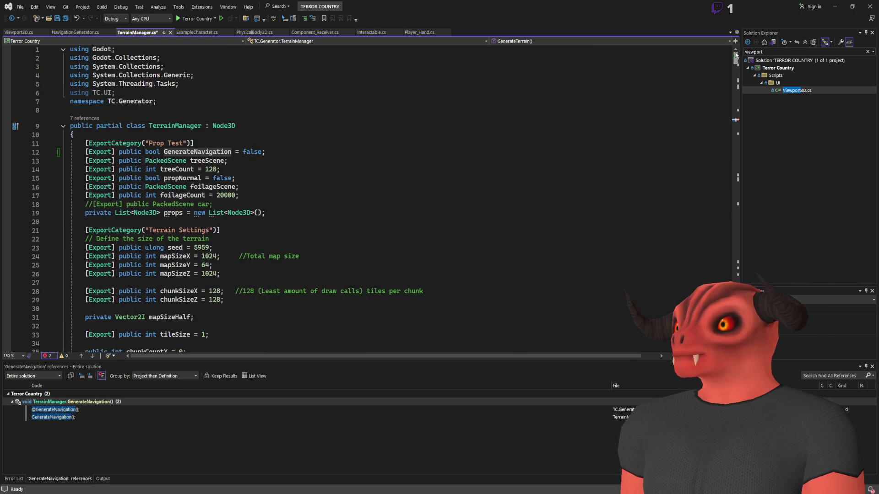
click(196, 154)
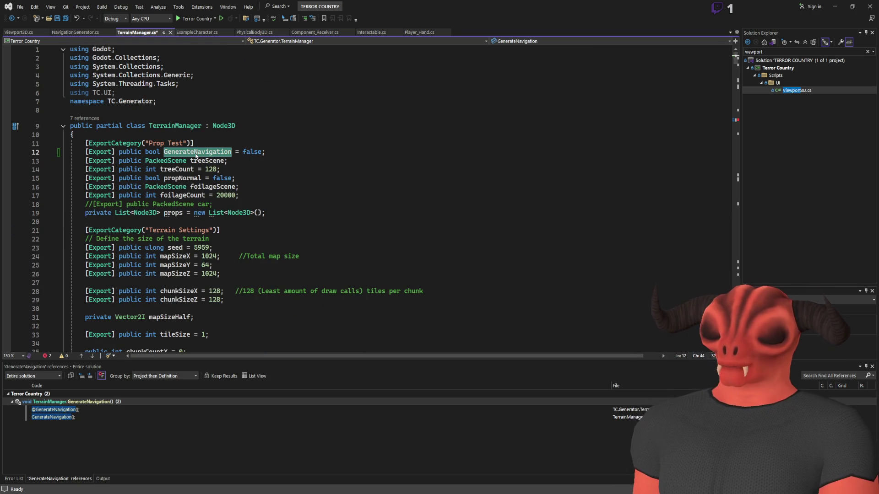
click(196, 153)
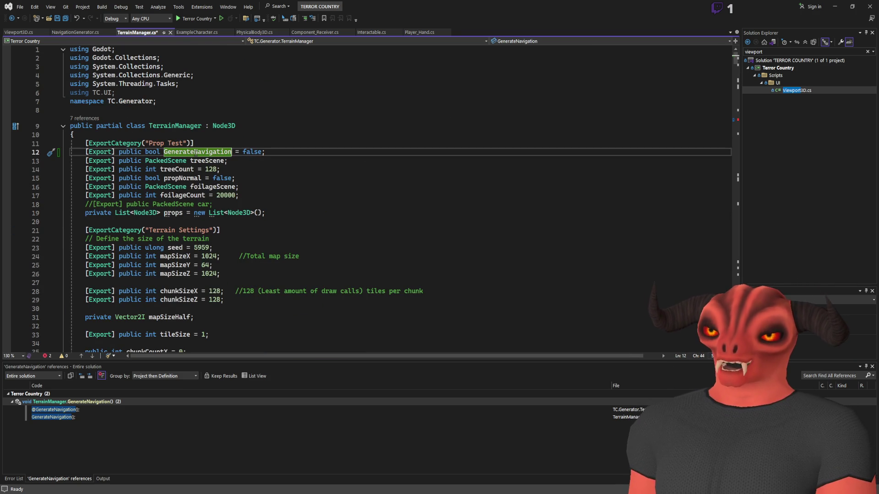
text(Check)
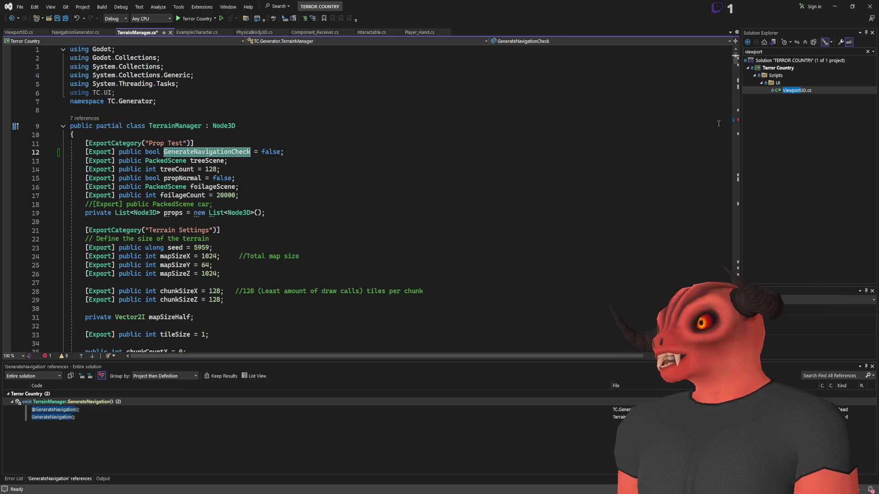
scroll(230, 217, down, 20)
click(234, 270)
key(ctrl+s)
click(241, 283)
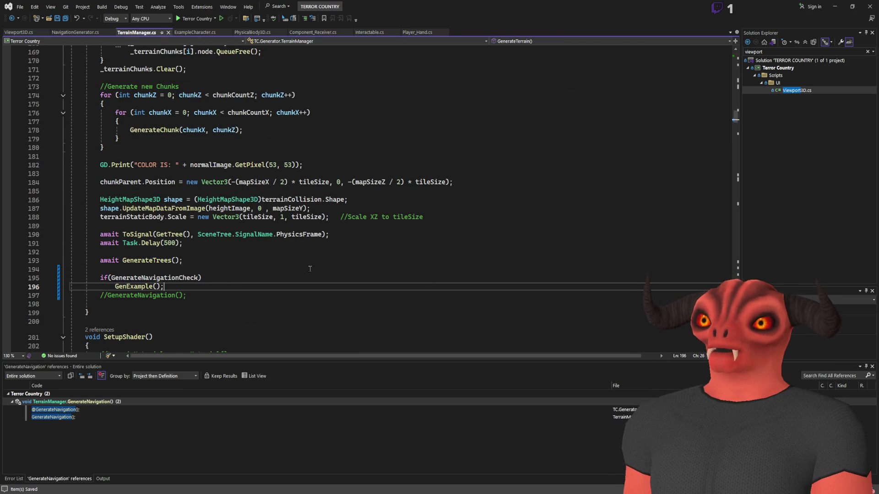
key(alt+Tab)
key(alt+b)
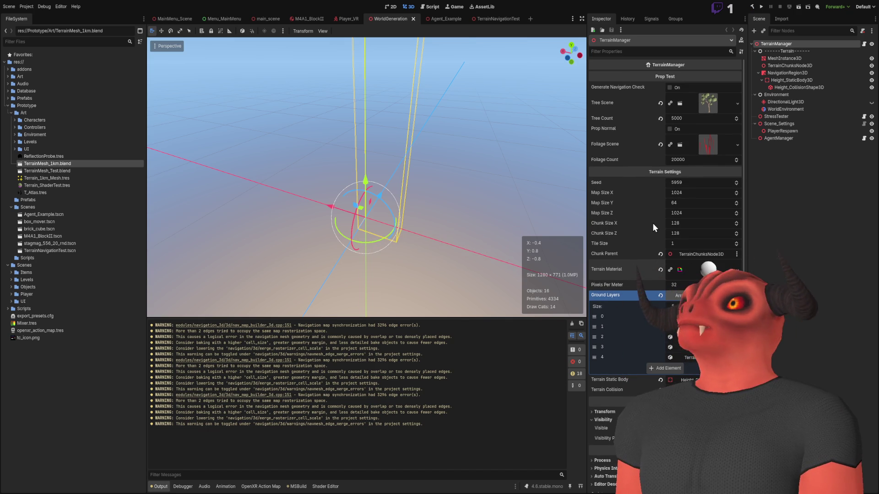
- Set TerrainManager's Foliage Count to 2000 and Tree Count to 500
click(695, 158)
key(BackSpace)
click(685, 118)
key(BackSpace)
key(Return)
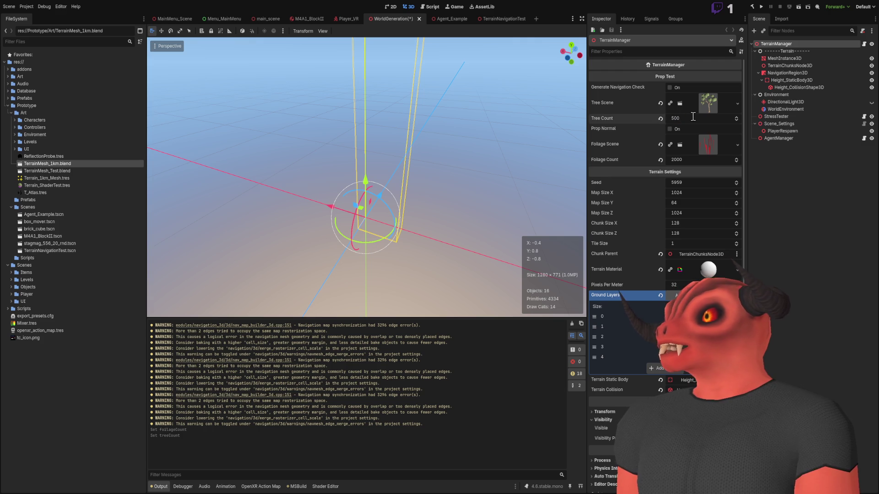
- Set Map Size X and Map Size Z to 512
click(691, 192)
text(12)
click(685, 213)
text(512)
key(Return)
- Play-test the 512 by 512 terrain in VR, then stop the run
click(798, 7)
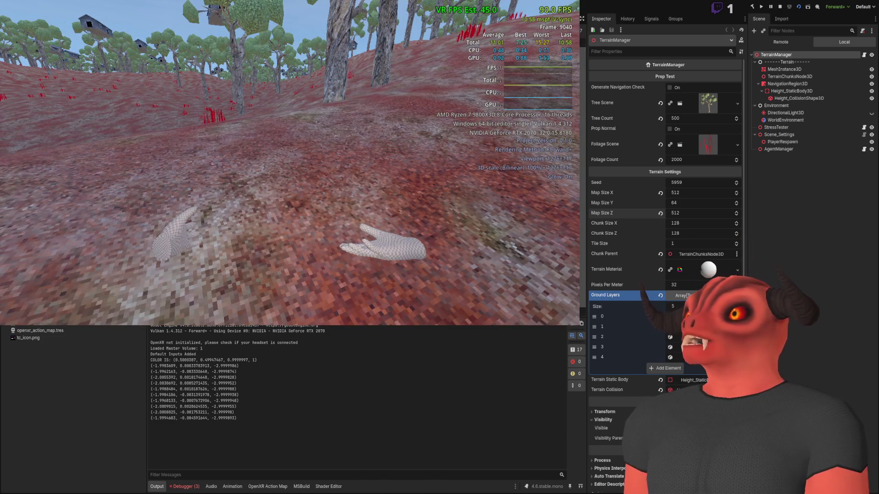
click(780, 6)
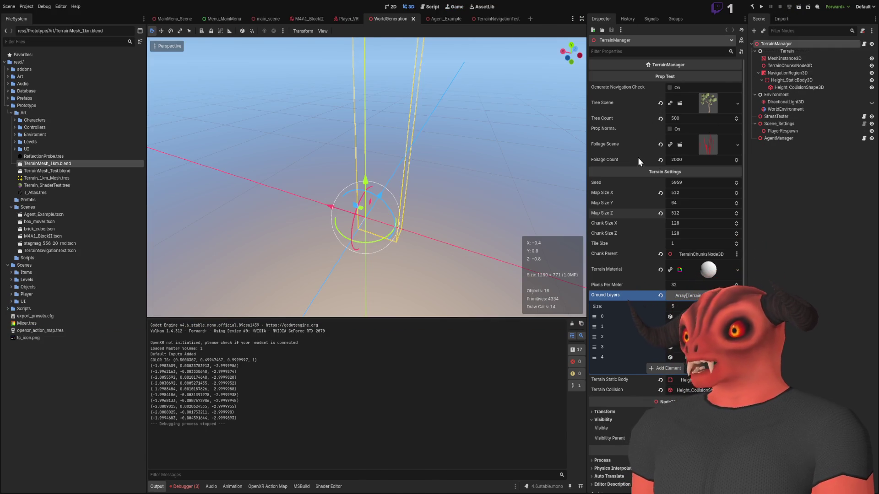
- Change Map Size X and Z to 768 and play-test the terrain scene
click(681, 193)
text(768)
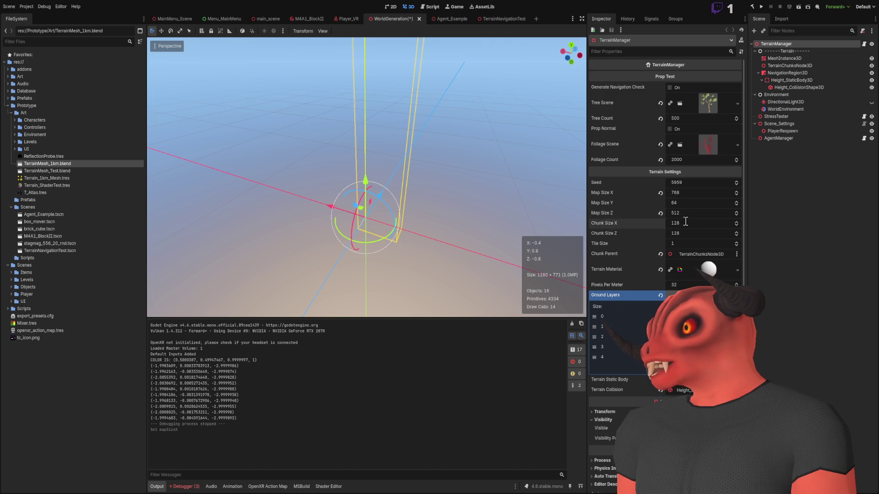
click(685, 213)
text(768)
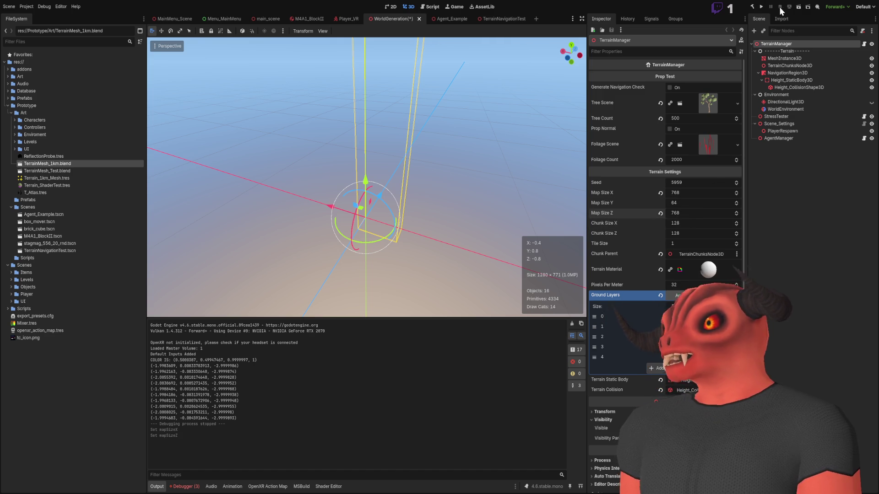
click(799, 7)
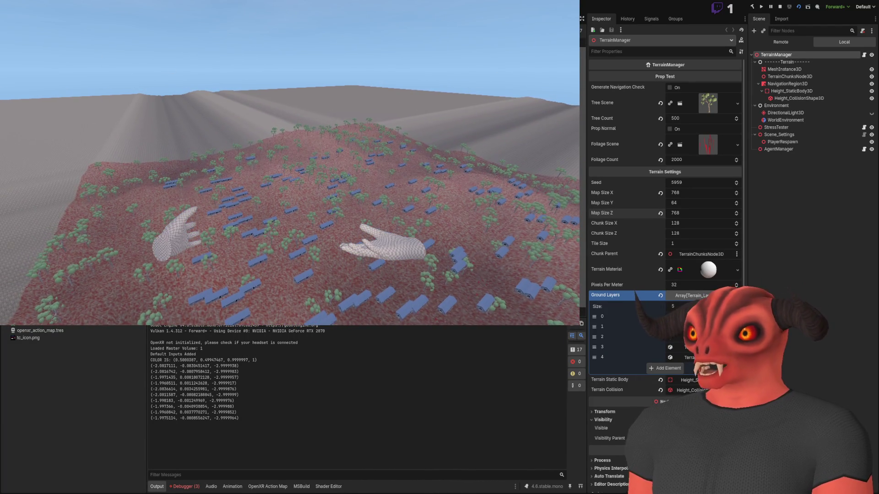
- Stop the play test, reset Map Size X to default, then set it back to 768
key(F8)
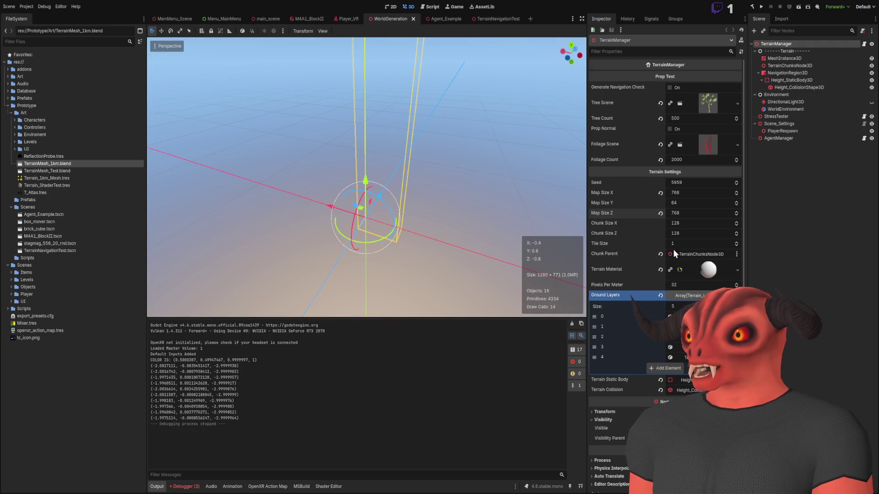
click(661, 193)
click(692, 191)
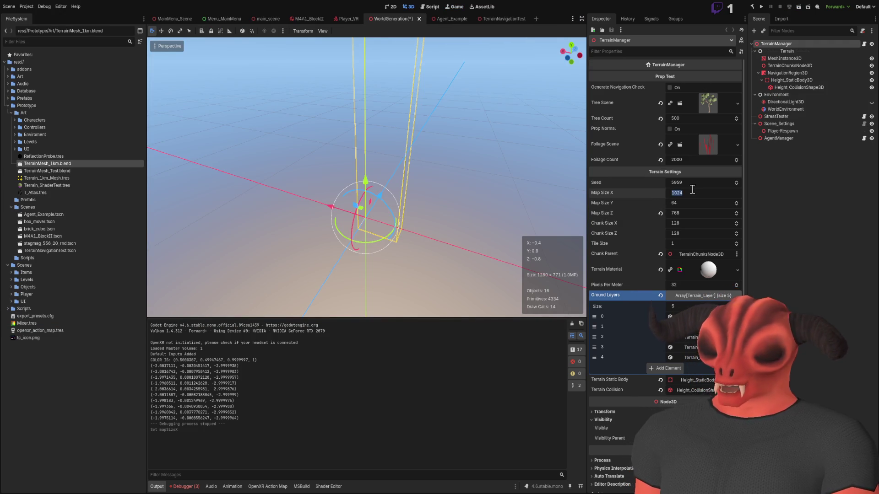
text(768)
key(Return)
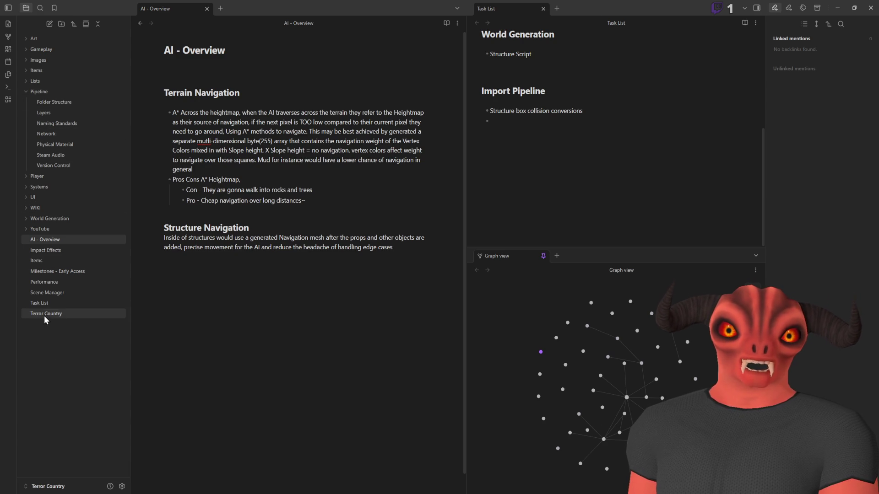
- Tidy the file tree folders and create a new untitled note
click(27, 92)
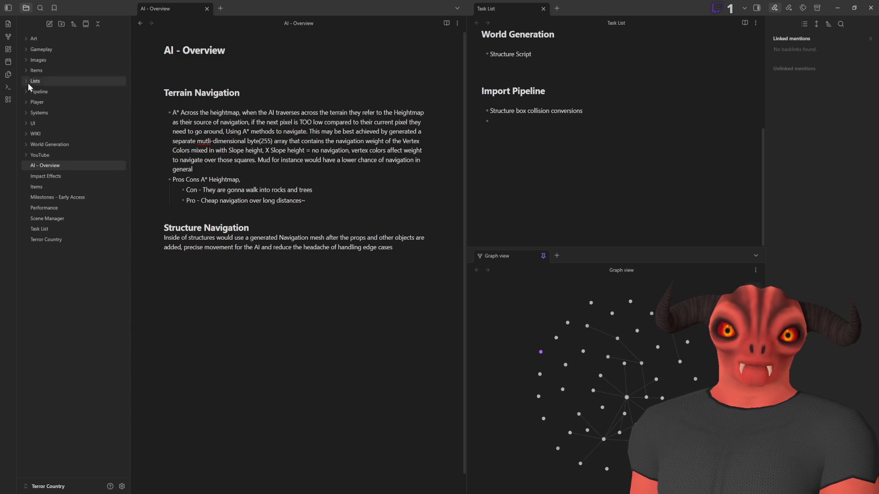
click(26, 39)
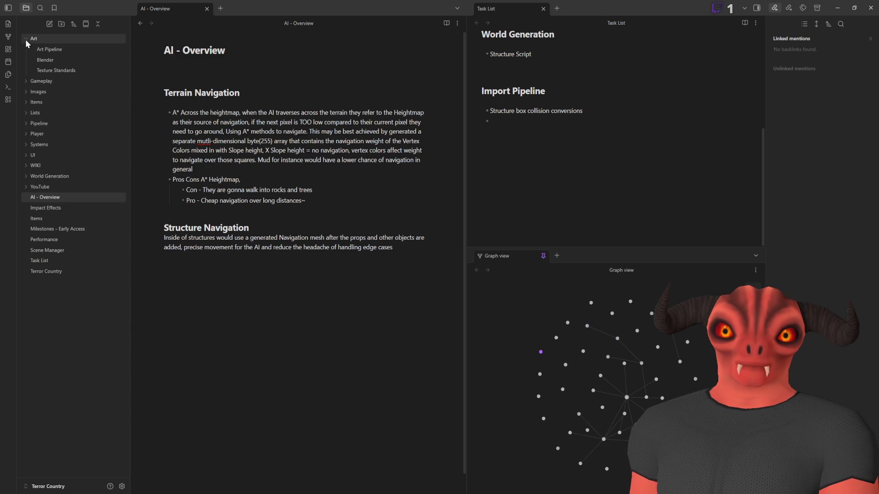
click(25, 39)
right_click(67, 270)
click(87, 274)
click(227, 122)
- Delete the stray Untitled note
right_click(48, 250)
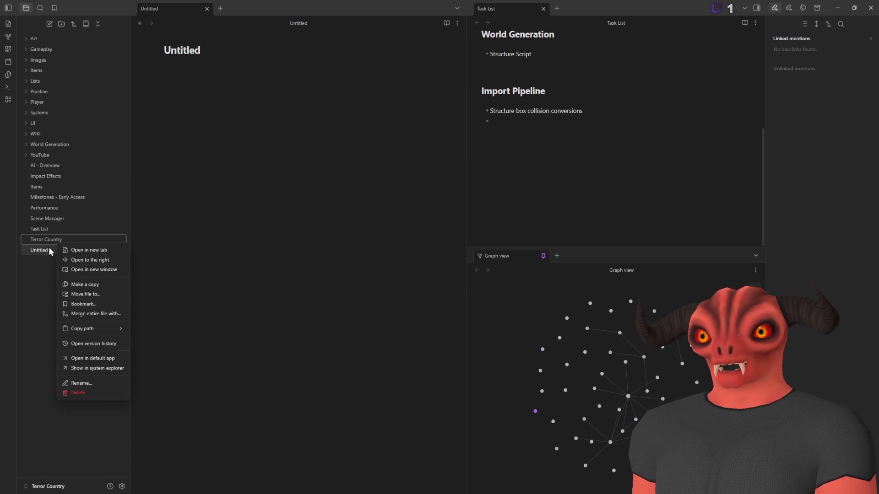
click(47, 248)
right_click(48, 248)
click(102, 395)
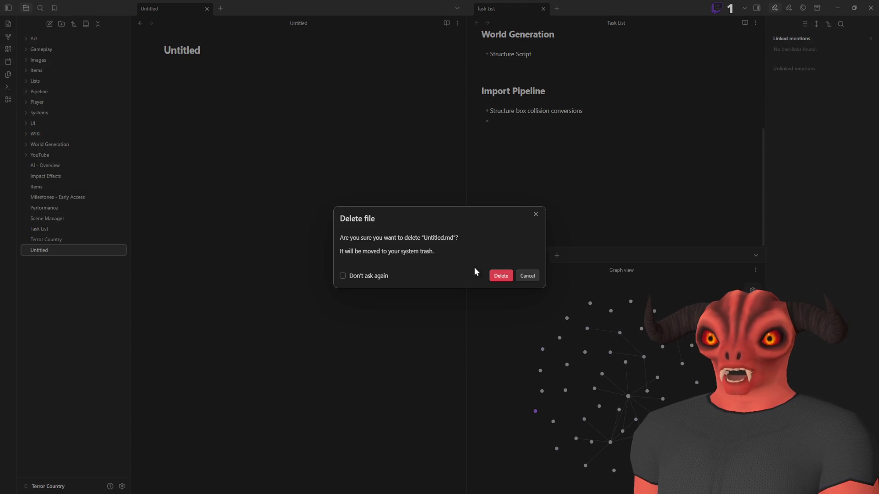
click(501, 276)
- Expand the World Generation folder and open the Terrain Generation note
click(26, 145)
click(26, 146)
click(23, 146)
click(45, 156)
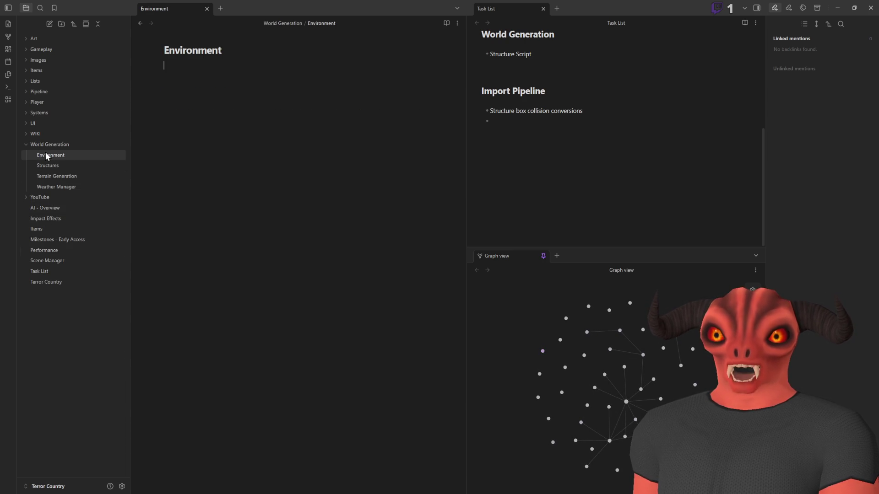
click(48, 167)
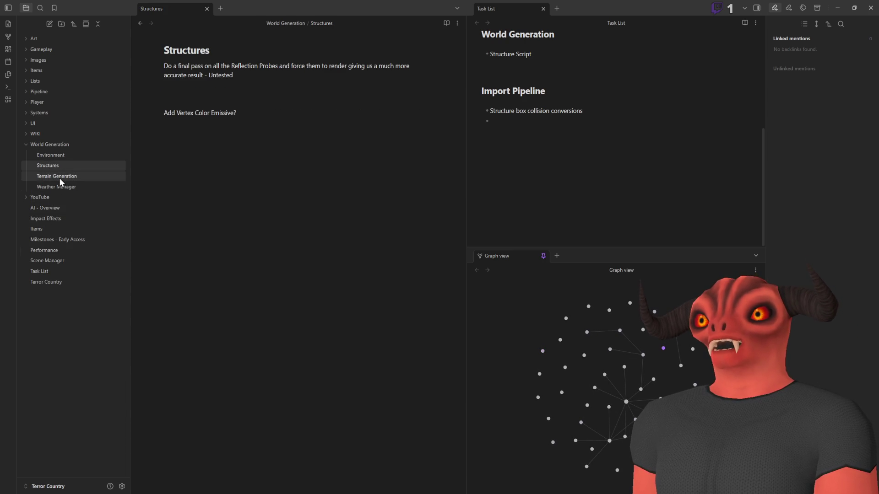
click(60, 178)
click(63, 191)
click(65, 176)
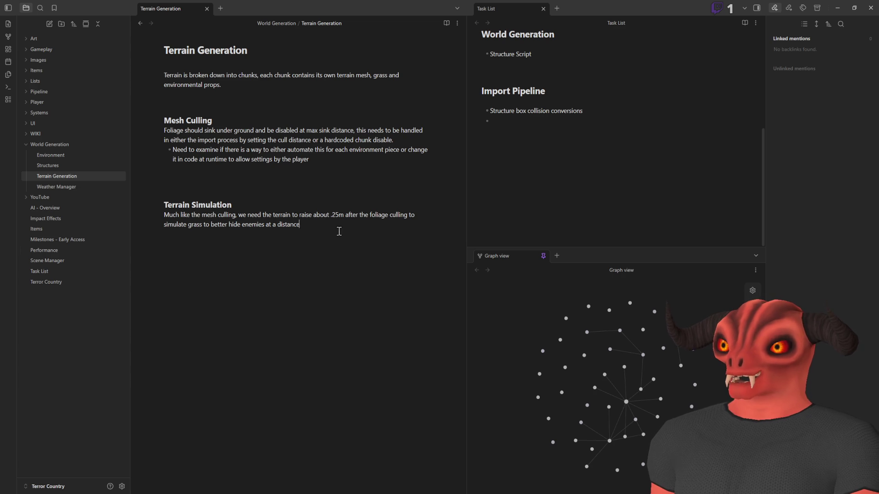
- Place the caret after 'environmental props.' at the end of the note's intro
drag(345, 231, 94, 198)
click(353, 226)
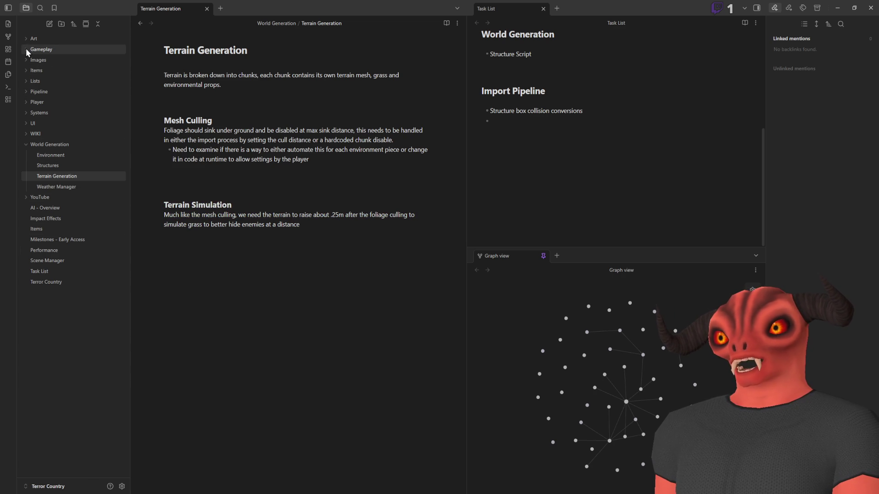
click(90, 154)
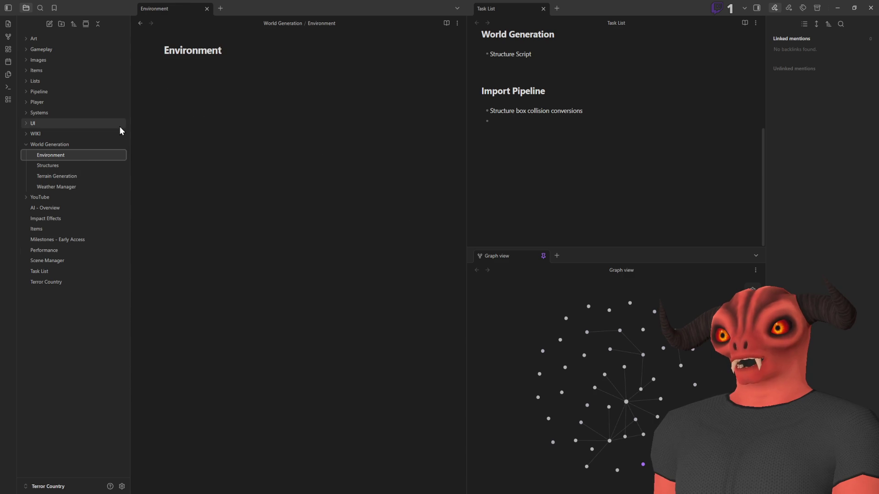
click(79, 176)
click(321, 81)
- Add a '## Map Size' heading with lines 'Playable Area - 512x512m' and 'Generated Size - 768x768m'
key(Return)
key(Return)
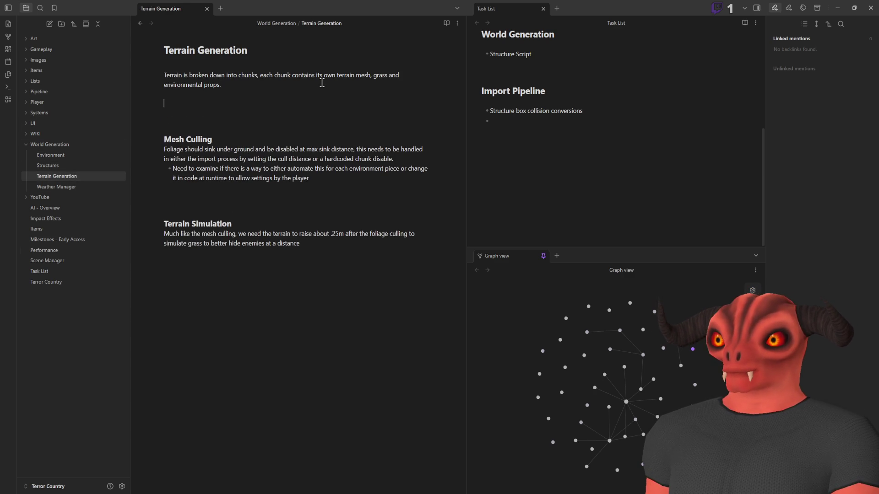
text(## Map Size)
key(Return)
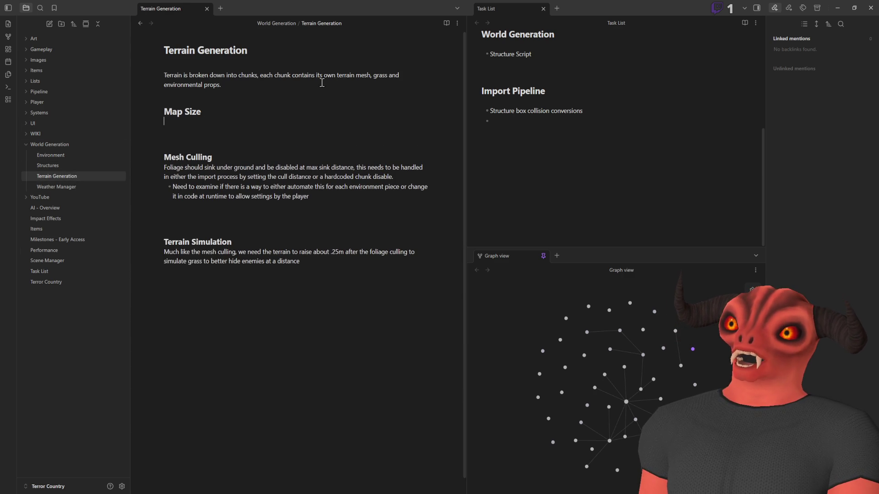
text(Playable Are)
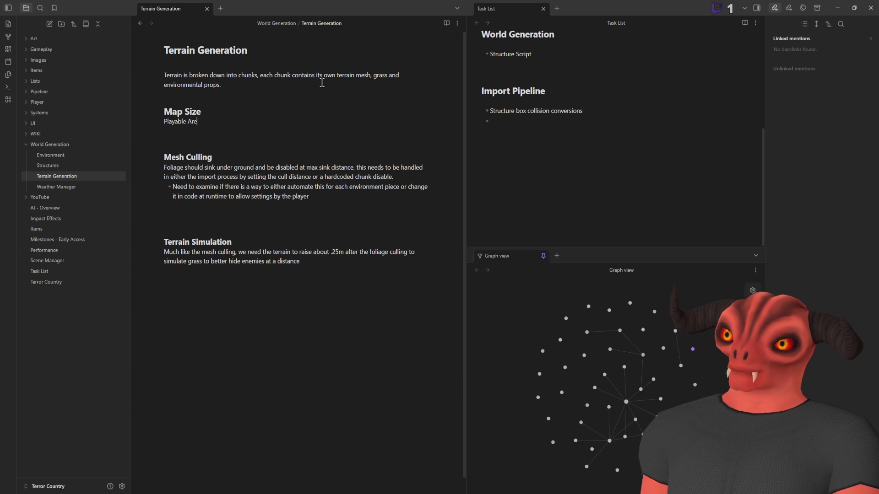
text(a - 512x512m)
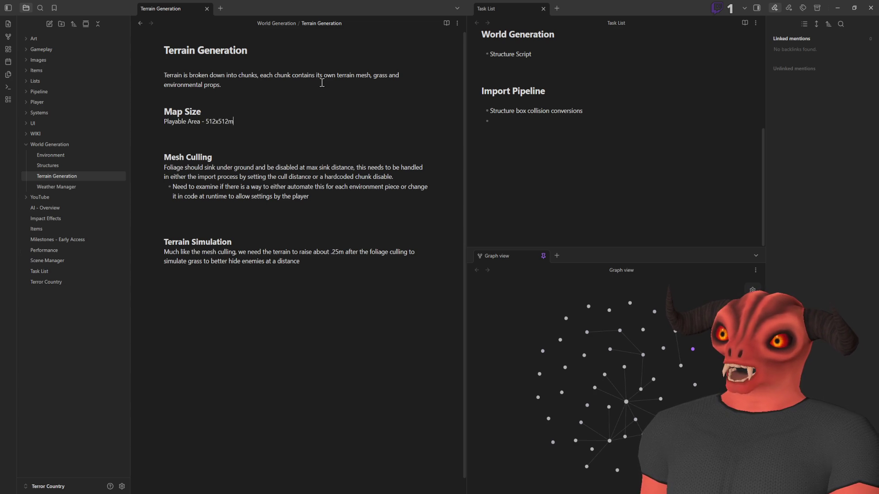
key(Return)
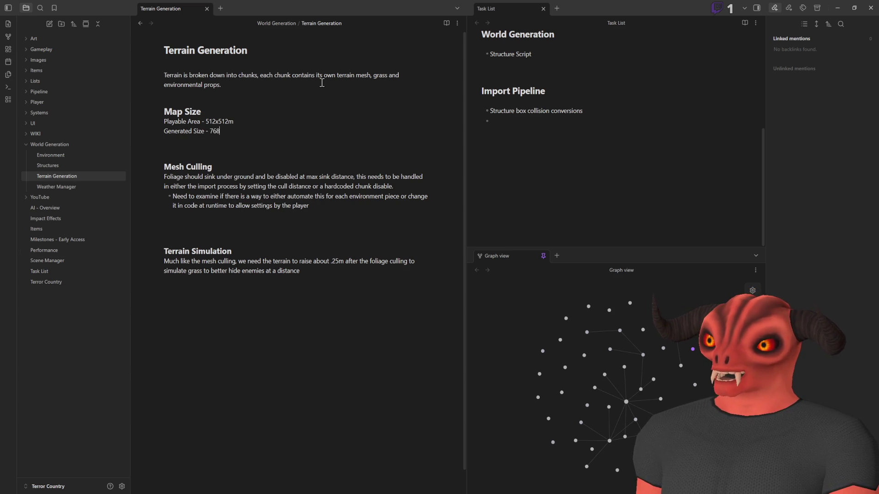
text(x768m)
key(Return)
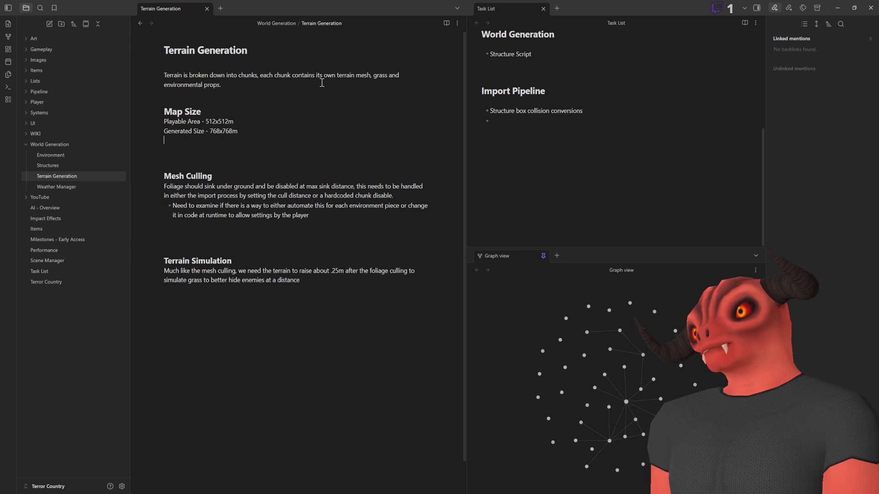
click(226, 114)
key(Return)
key(Return)
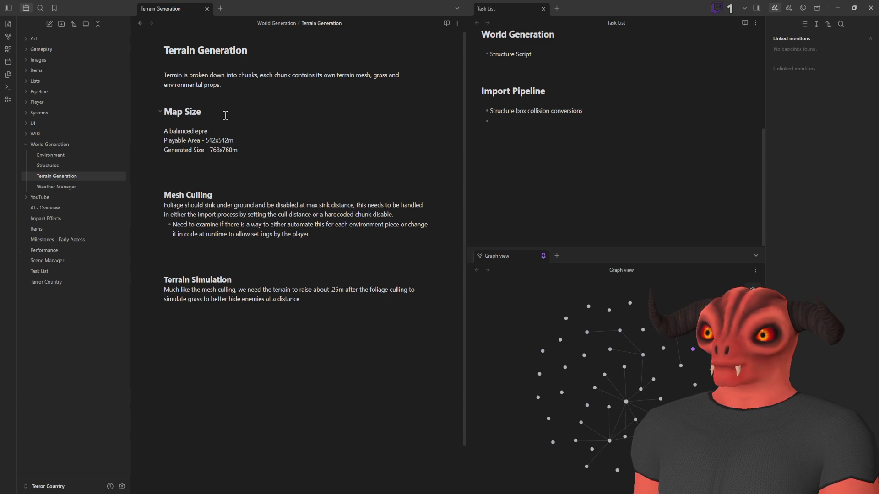
- Write the intro: 512 player area balances performance vs scale, ideal for vehicleless players
text(xperience of performance vs)
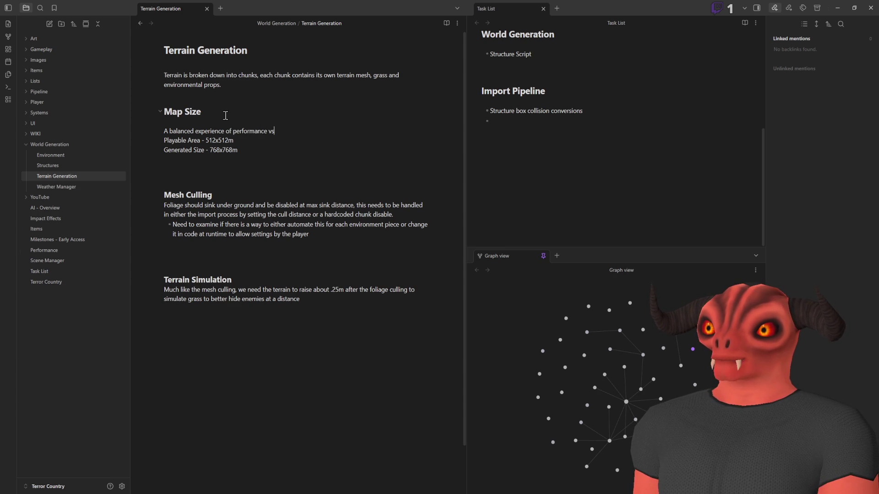
text( scale, the 512 play)
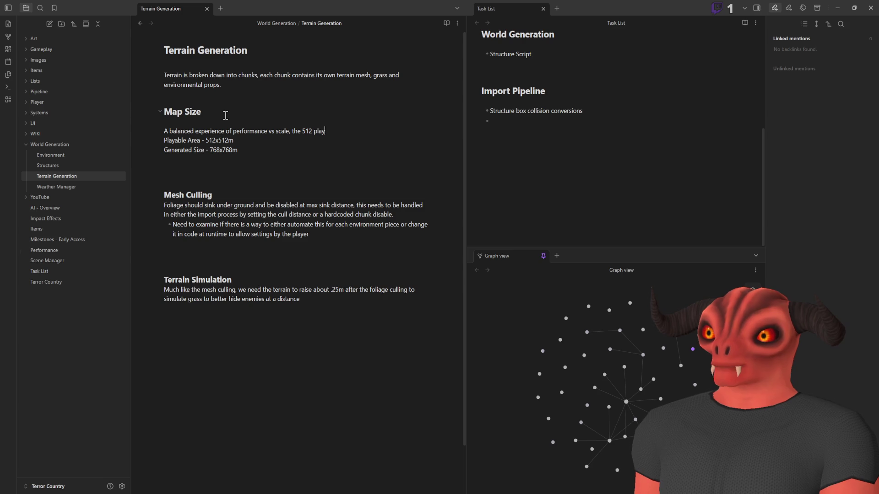
text(er area below is)
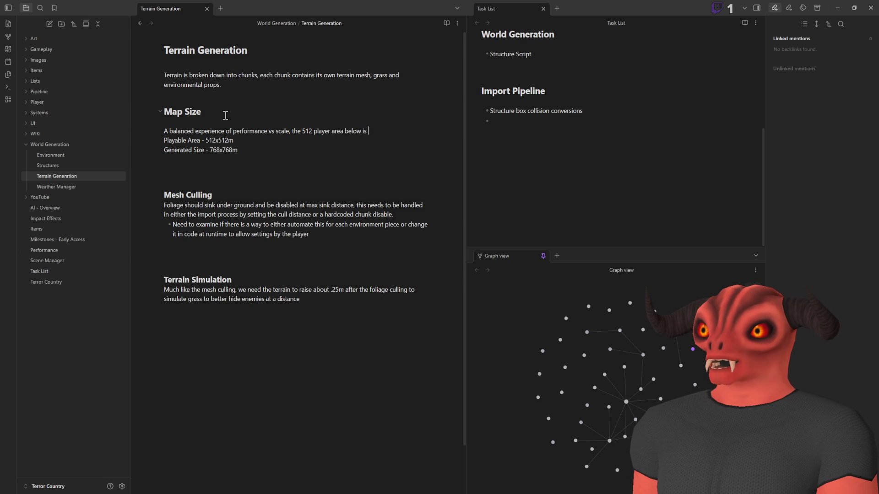
text(le f)
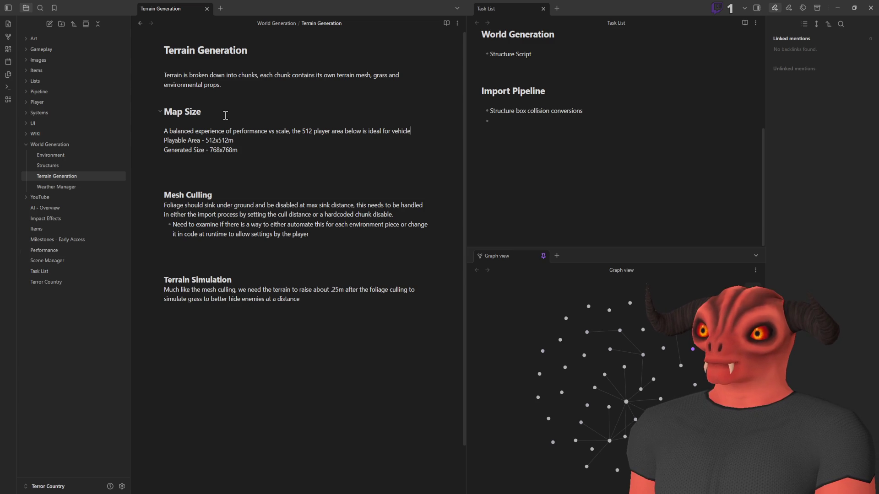
text(players)
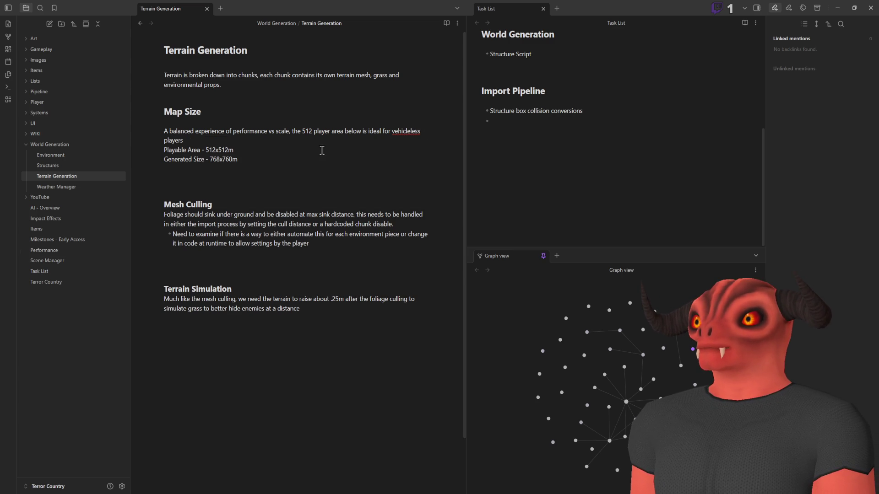
double_click(398, 133)
- Add speeds (Walking 4m/s, Sprint 6m/s) and roughly 30 minutes across including combat and looting
text(walking players)
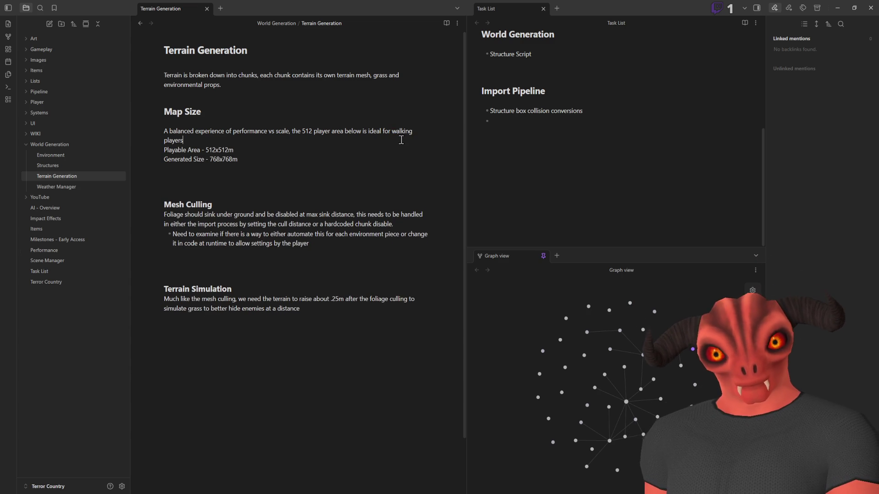
text(, as th)
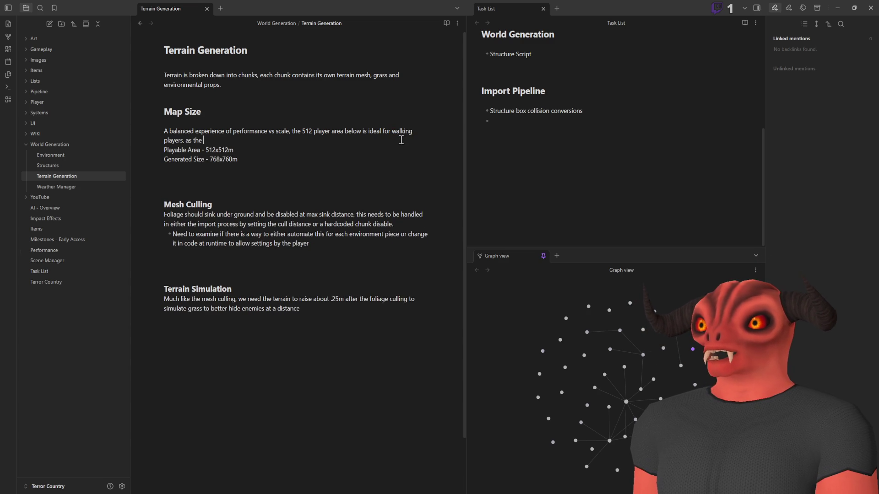
text(e to traverse (4m/s)
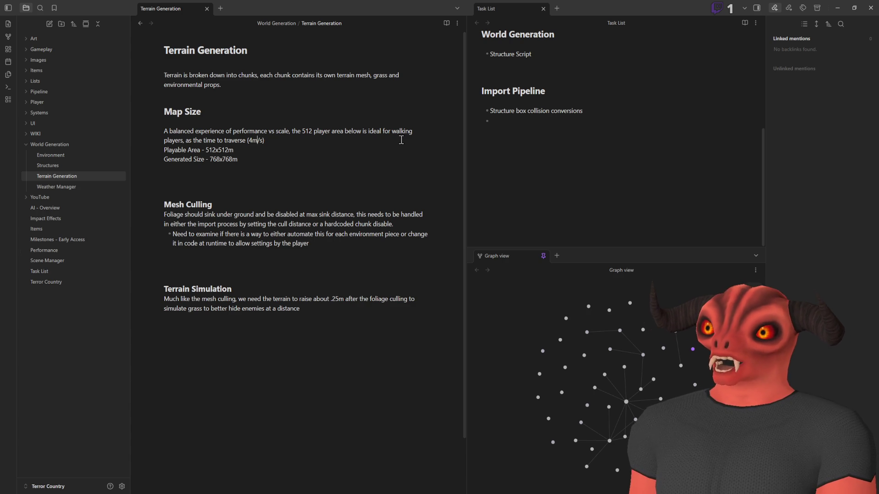
text(Walking -)
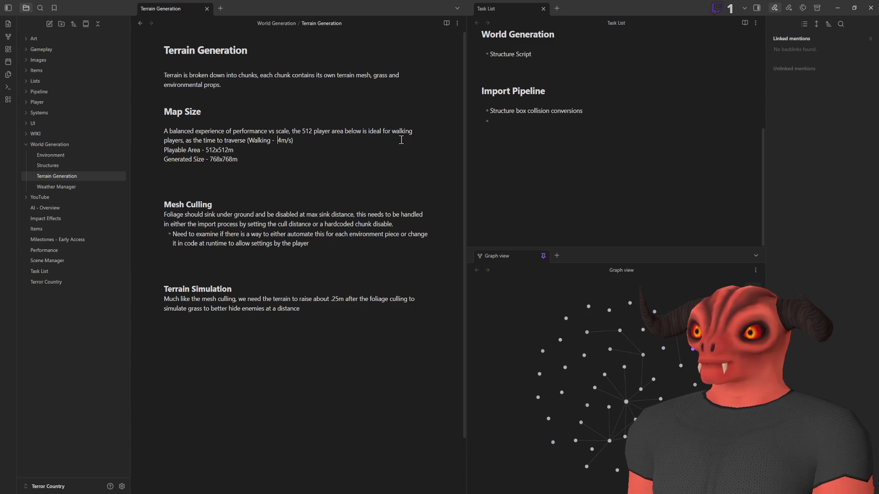
text(, Sprint - 6m/s)
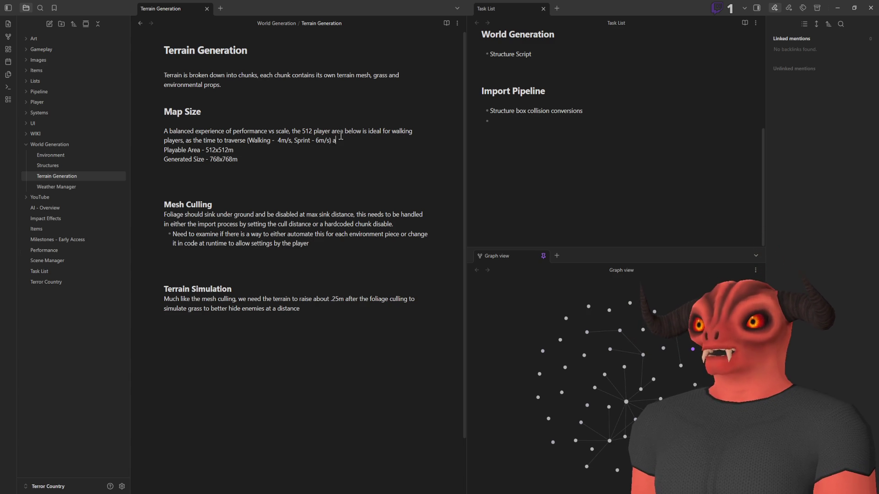
text(across the a)
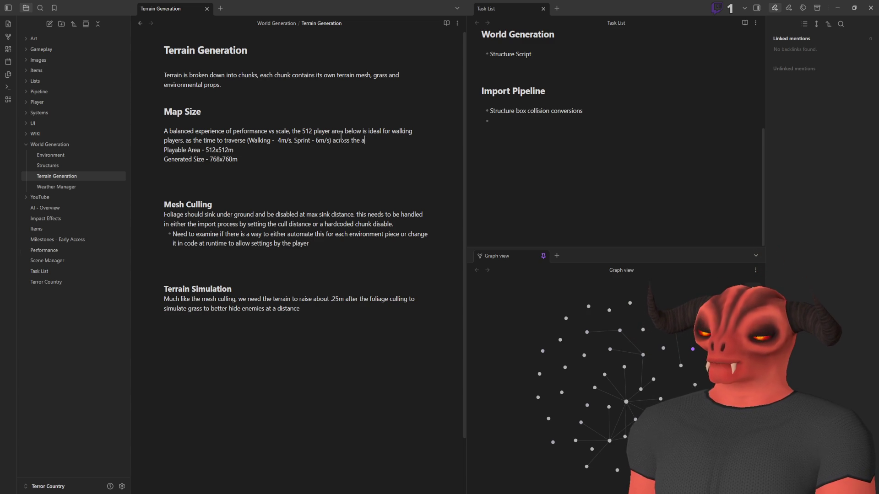
text(rea is )
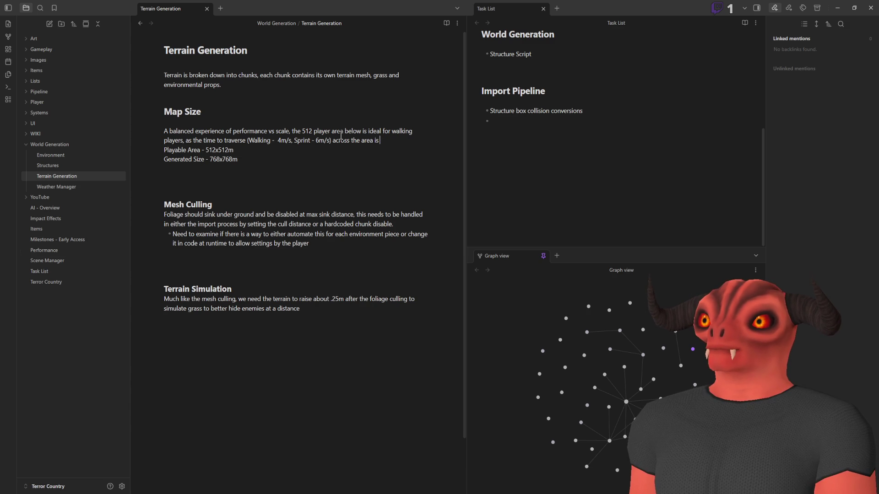
text(roughly i)
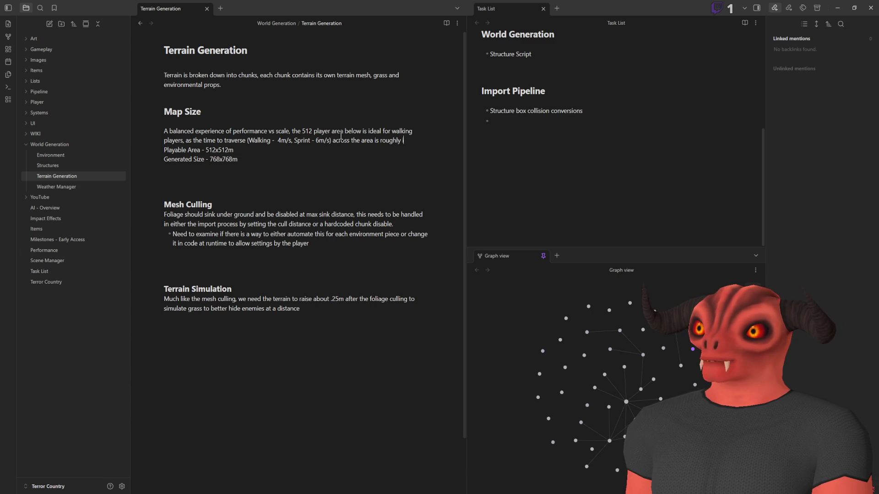
text(n the )
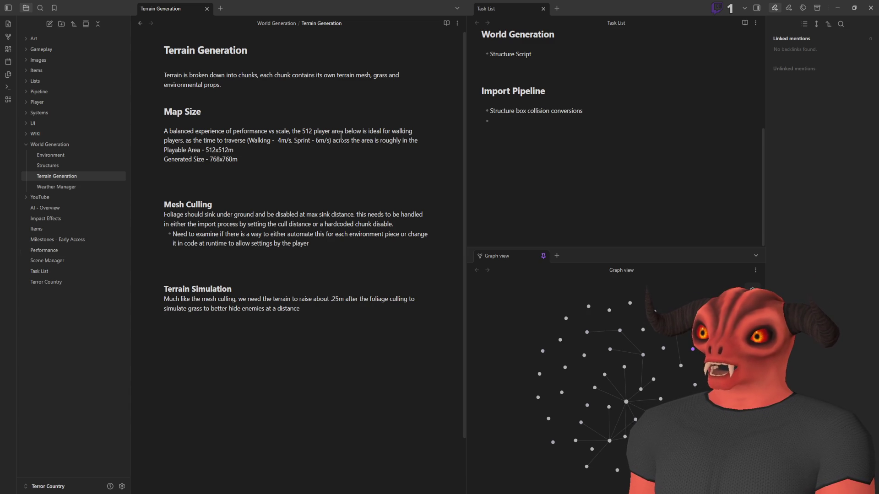
text(scope of 30)
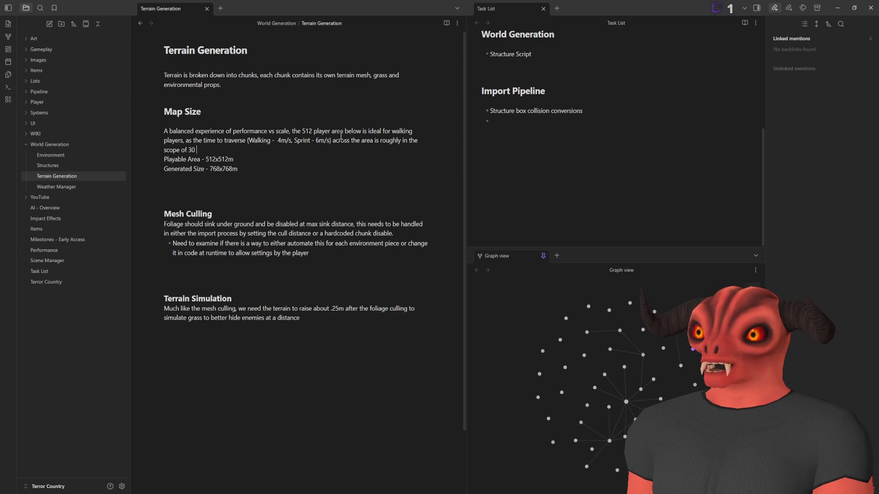
text( minutes plus comb)
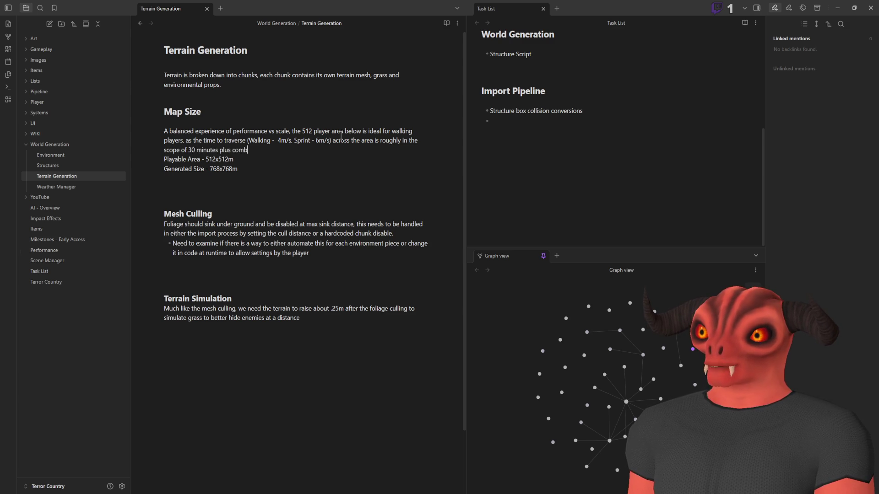
key(BackSpace)
key(BackSpace)
key(BackSpace)
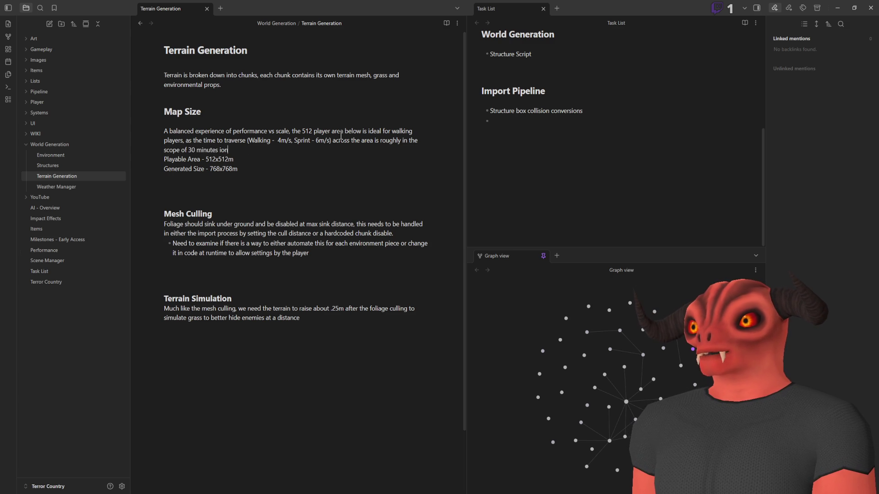
text(cluding combat)
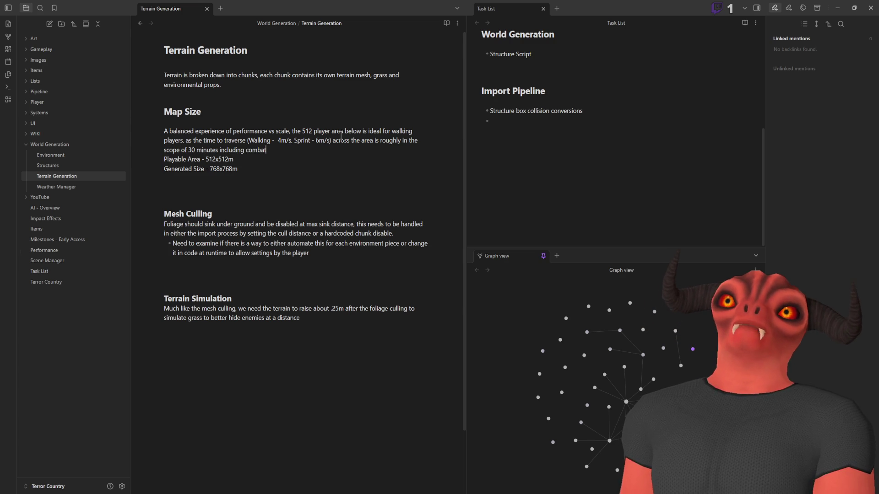
text(/lotting)
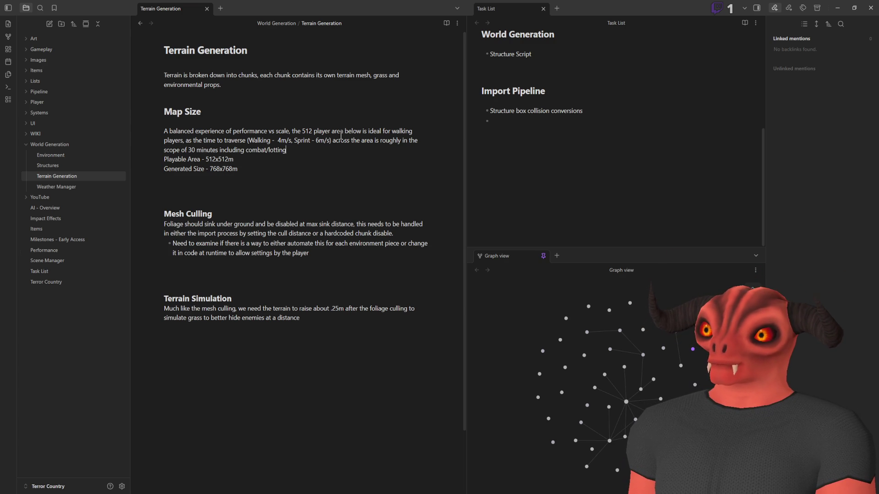
key(BackSpace)
key(BackSpace)
key(BackSpace)
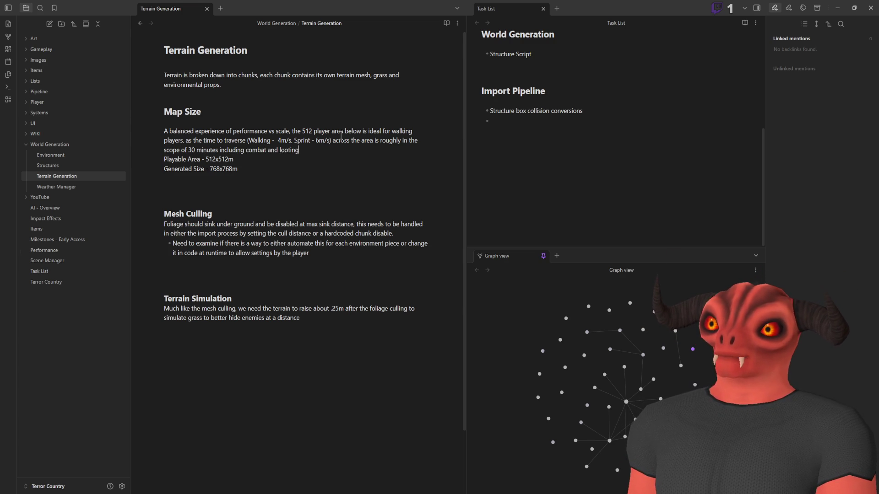
key(BackSpace)
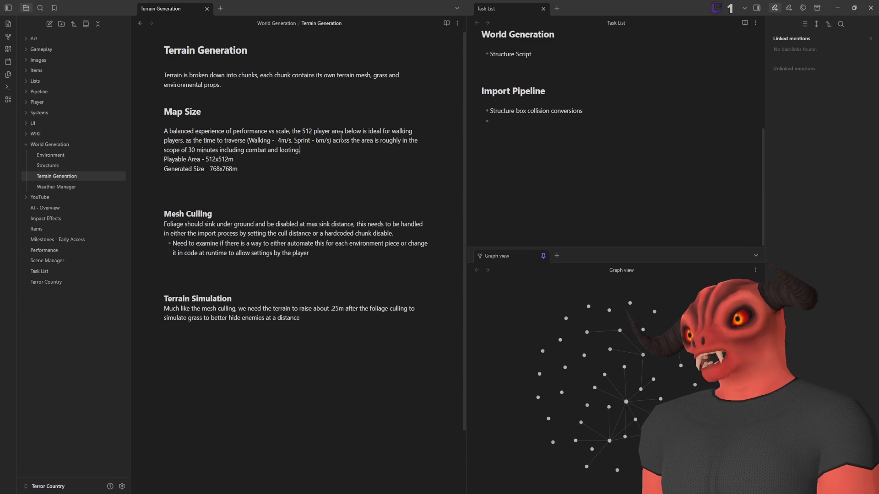
- Below Generated Size, start a Vehicle centric paragraph describing a 768m to 1024m map
click(291, 178)
key(Return)
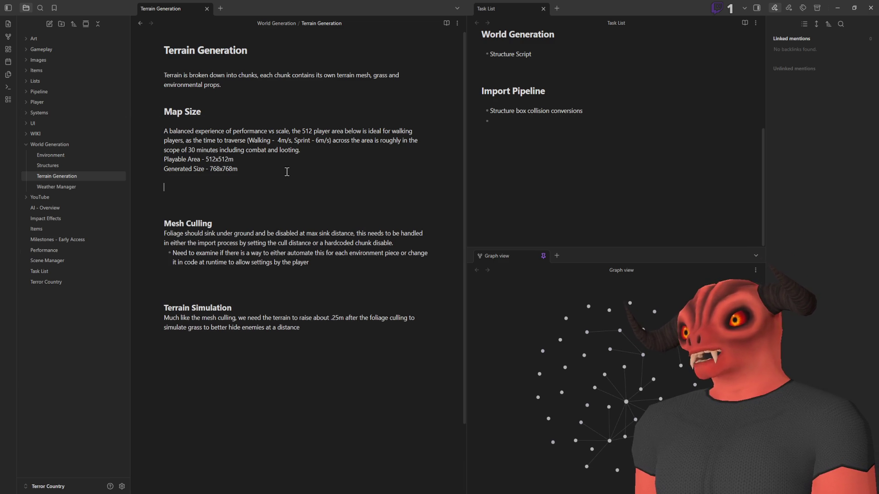
text(Vehicle centric Map size of)
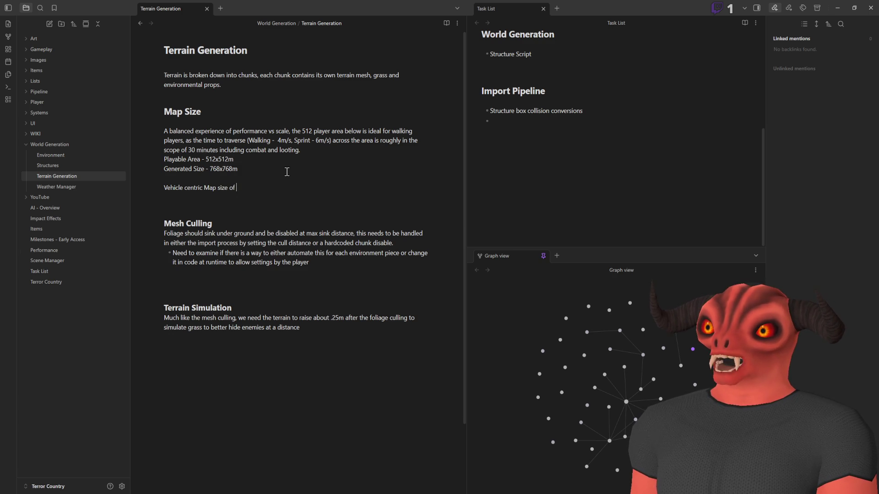
text(8 to 1024)
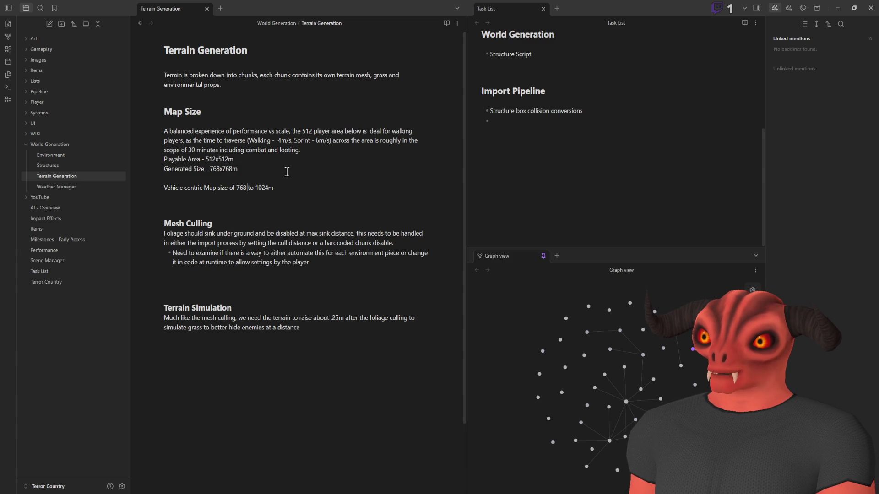
text(m)
key(Right)
key(Right)
key(Right)
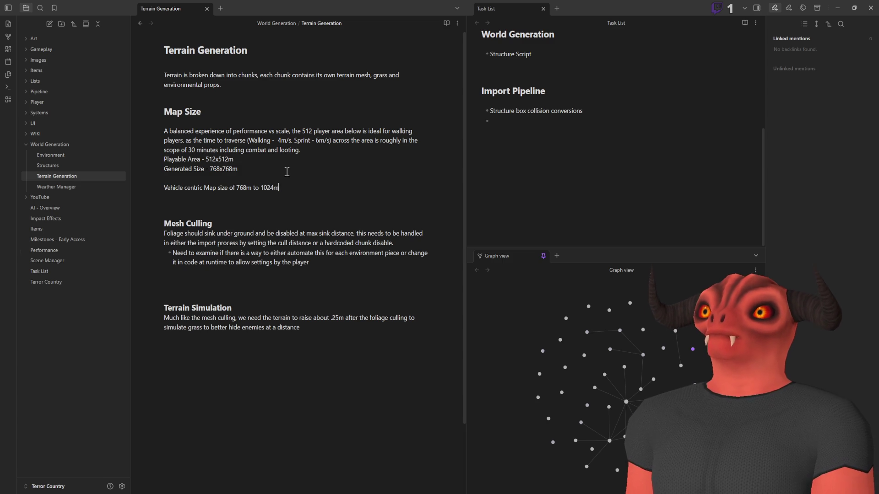
text(, double the balanced but only if the)
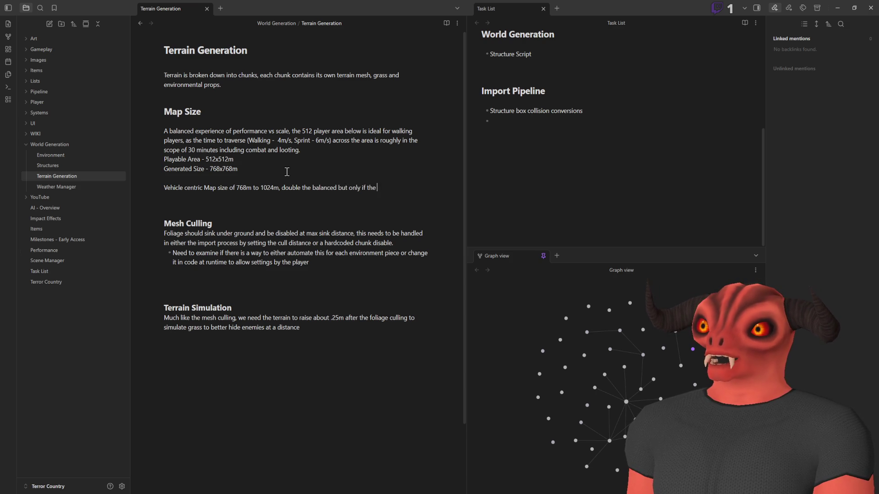
text(play)
key(BackSpace)
key(BackSpace)
key(BackSpace)
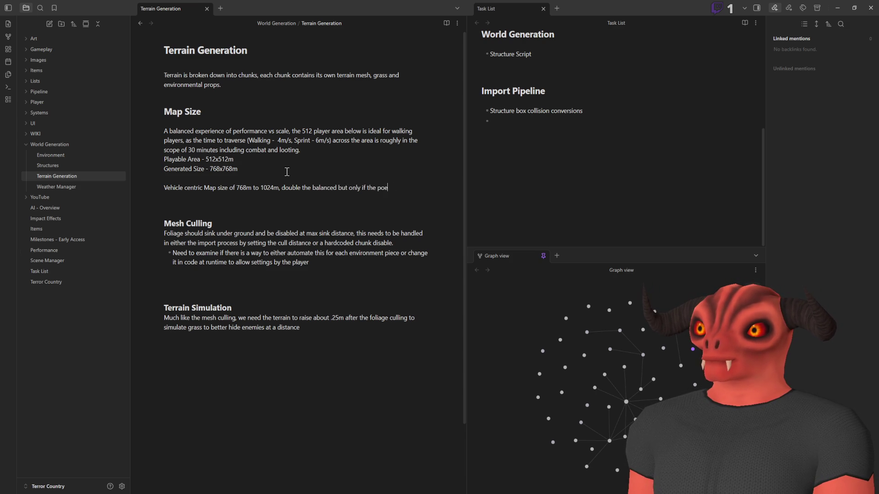
text(nce and)
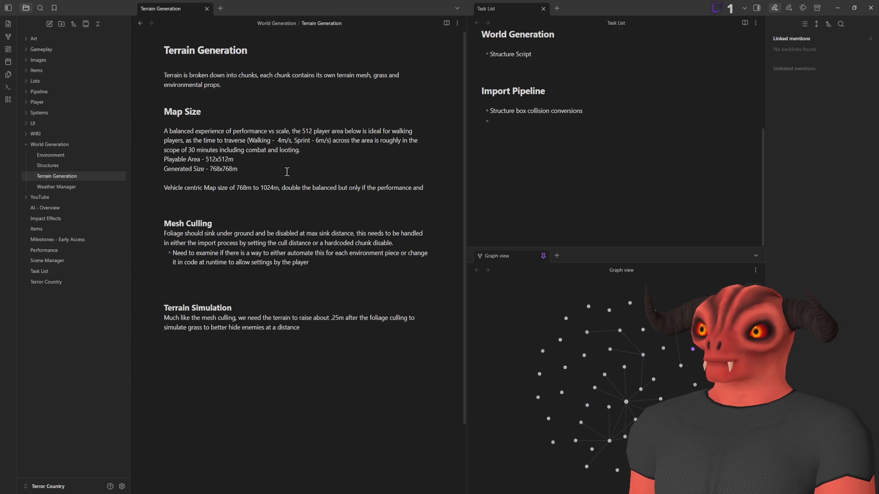
text(I can b)
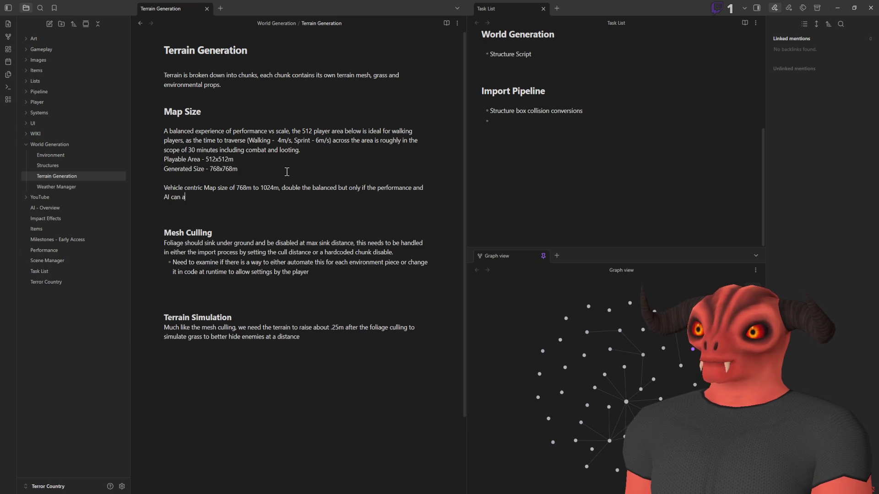
text(ca)
text(andle this scale.)
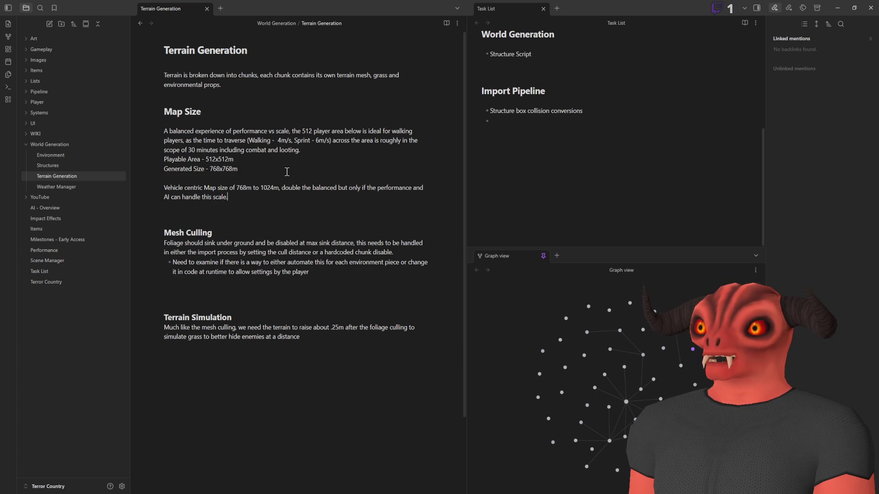
- Insert 'play area' and add that this waits until 512 is achieved
click(202, 188)
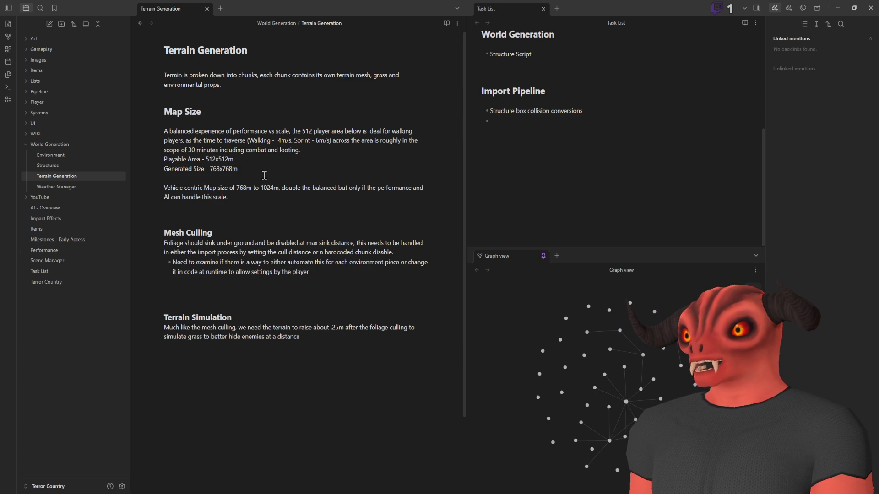
text(play area)
key(Delete)
key(Delete)
key(Delete)
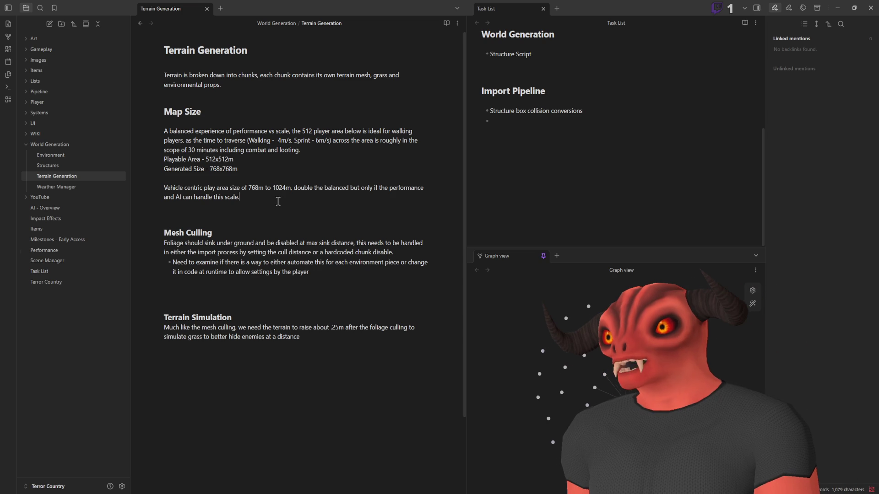
click(278, 201)
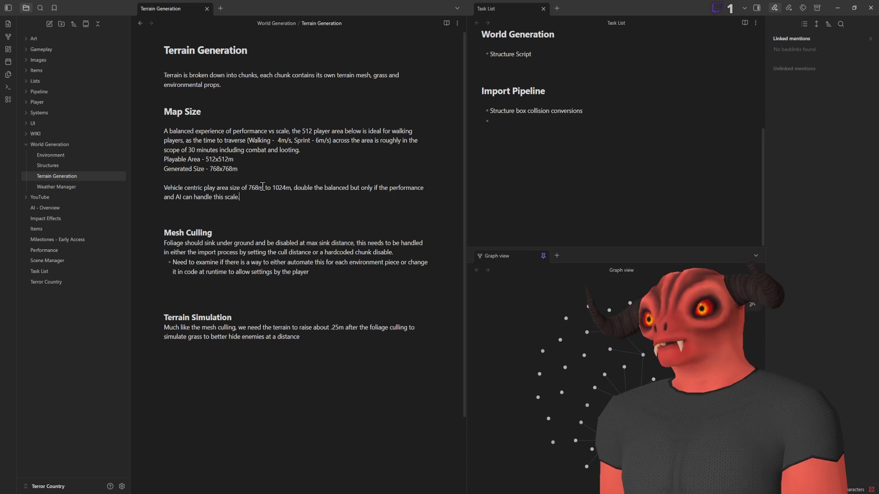
text( This isn't)
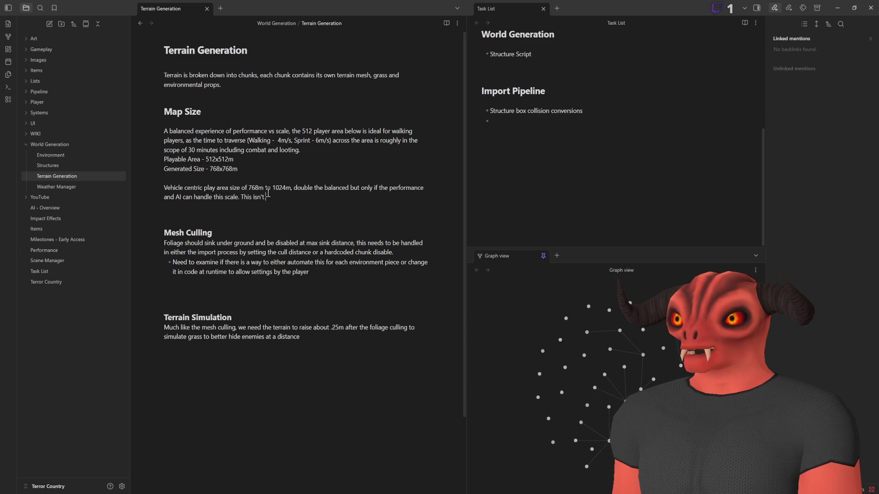
text( something that sjho)
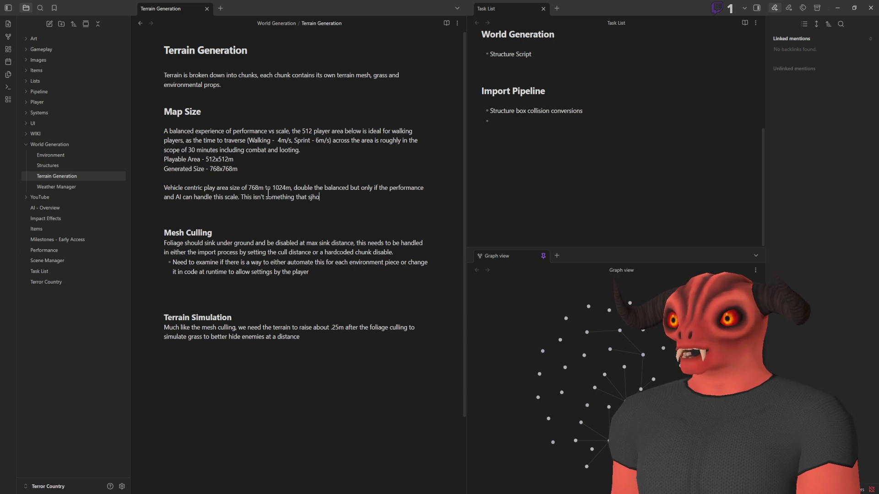
key(BackSpace)
key(BackSpace)
key(BackSpace)
text(huo)
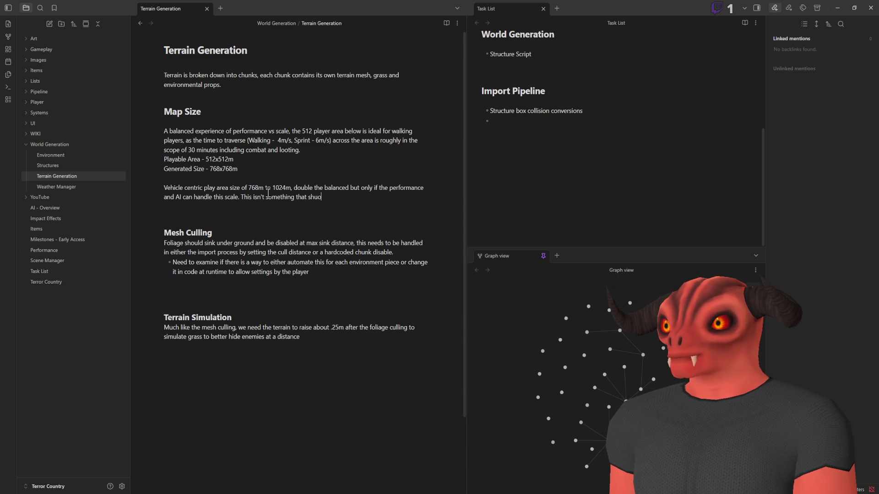
text(old be tack)
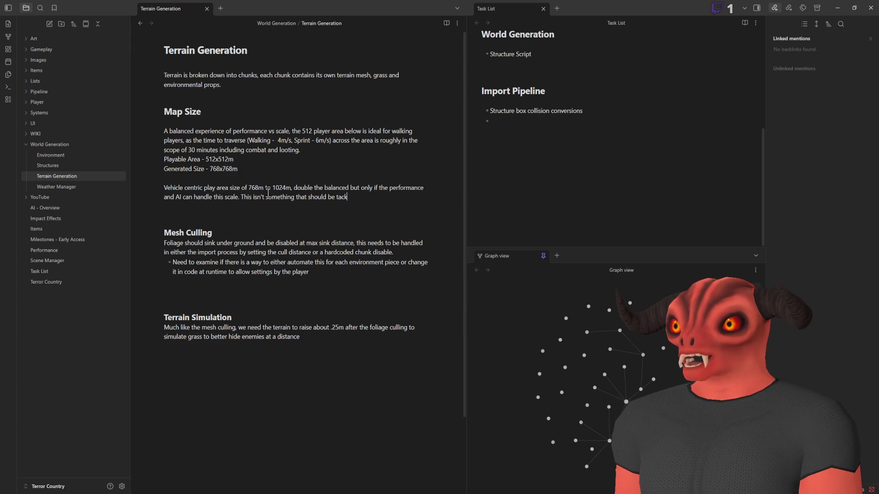
text(uinm)
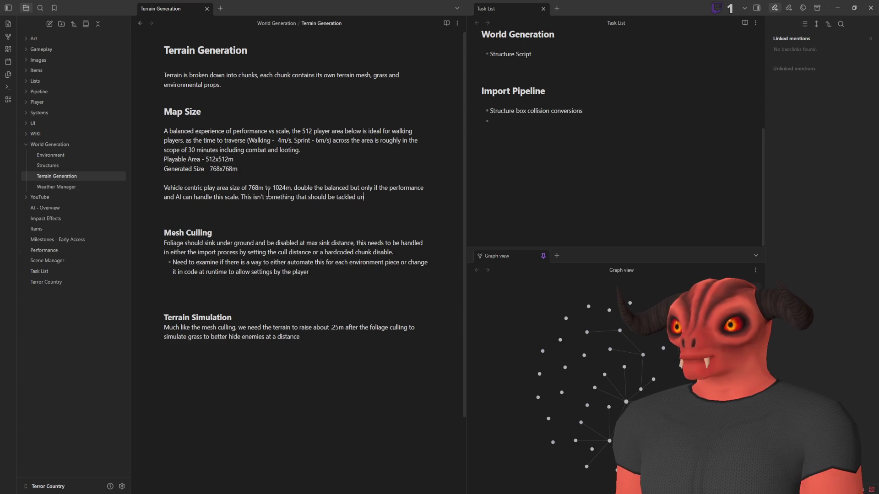
text(512 i)
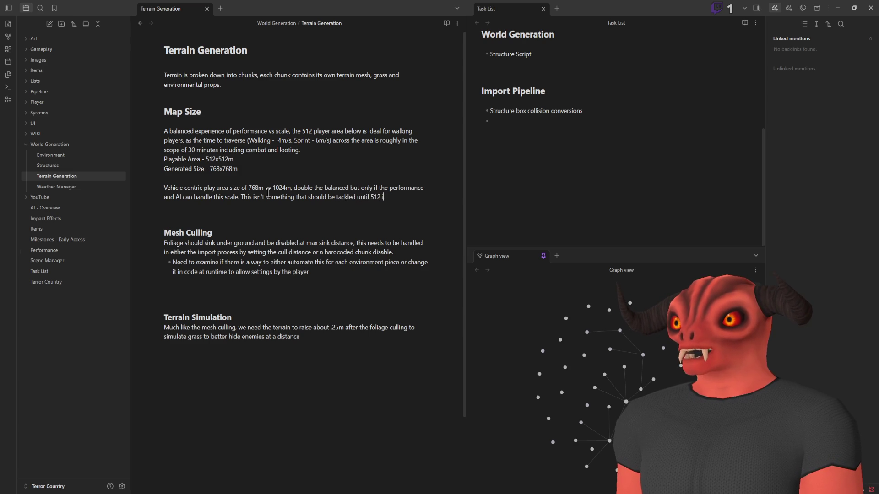
text(s achived.)
key(Return)
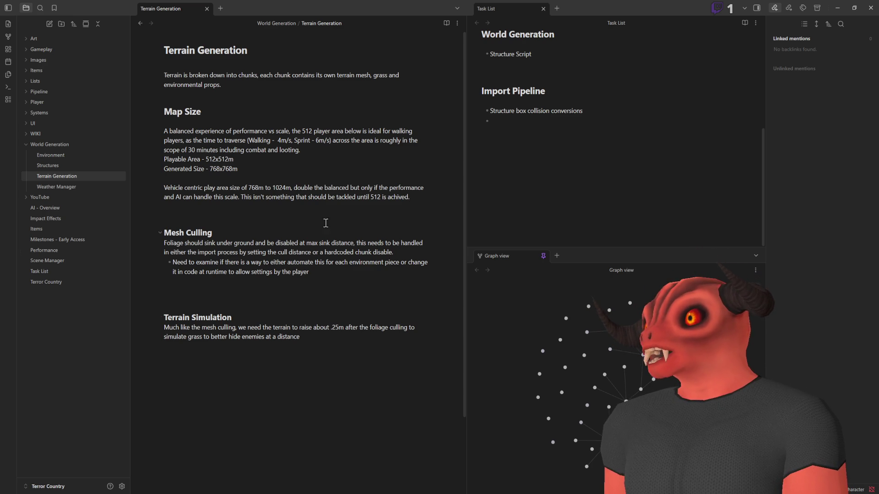
- Correct the misspelling 'achived' to 'achieved' using the spelling suggestions
drag(164, 131, 307, 169)
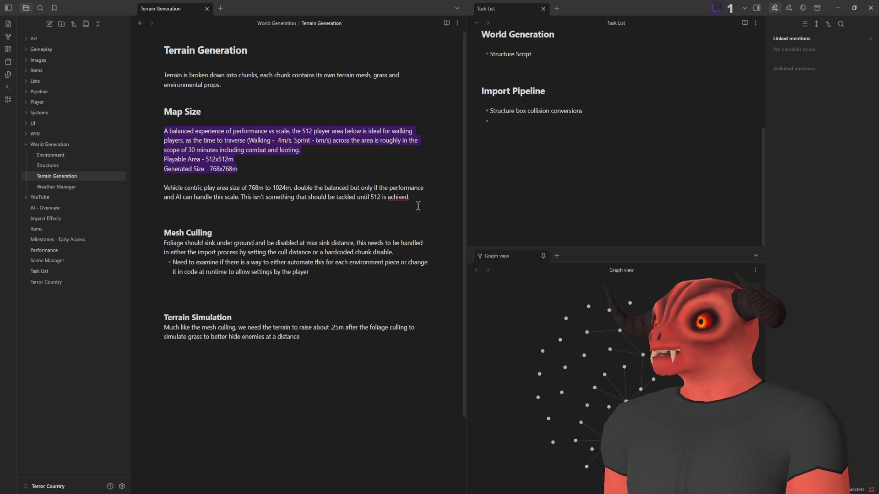
right_click(393, 198)
click(398, 206)
- Review the balanced and Vehicle centric paragraphs, then switch to the Godot editor
drag(252, 169, 130, 126)
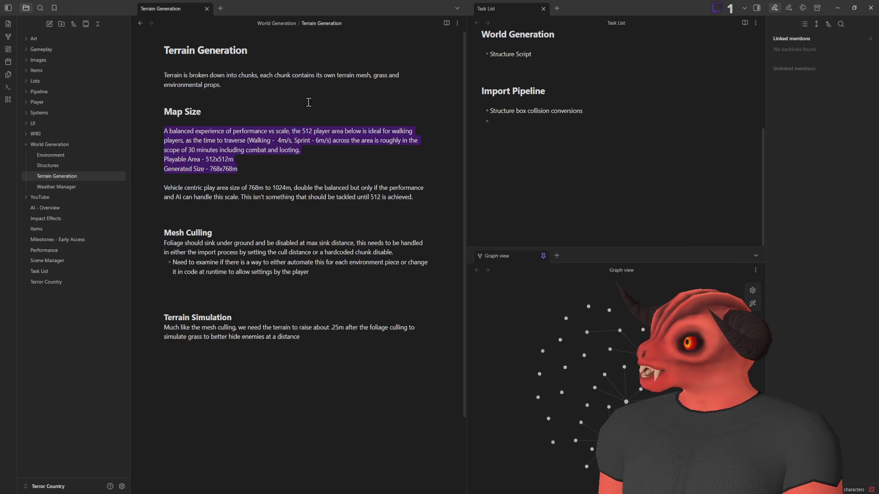
drag(166, 188, 404, 193)
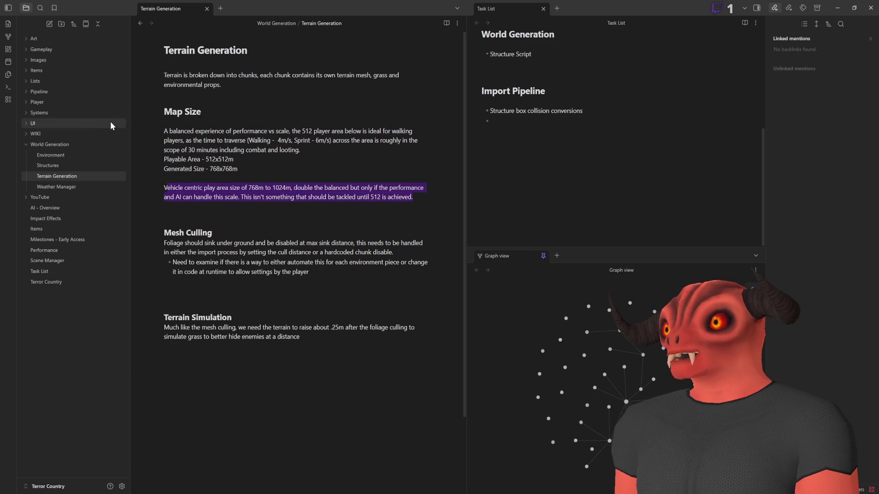
drag(177, 131, 331, 176)
click(361, 171)
drag(164, 188, 428, 198)
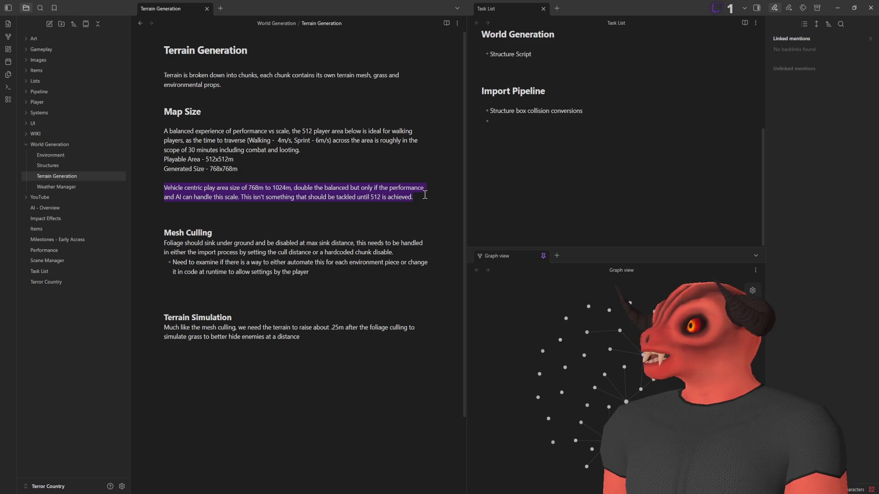
click(212, 188)
drag(199, 188, 379, 197)
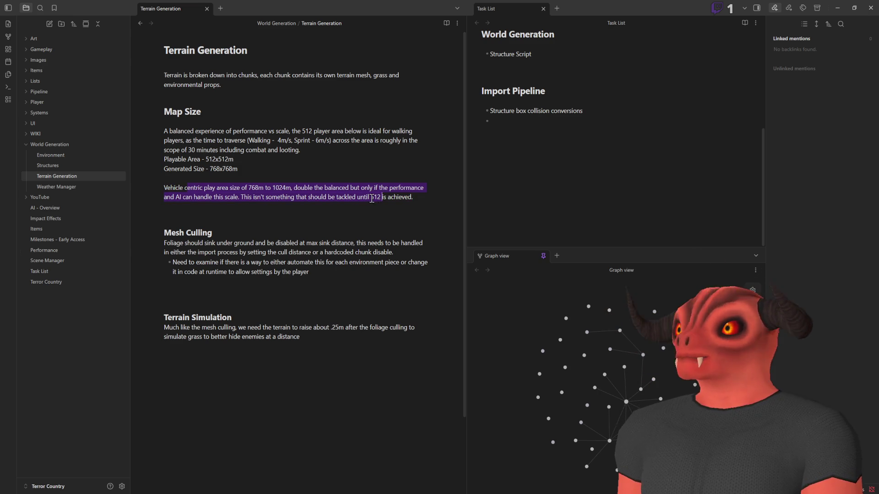
click(428, 200)
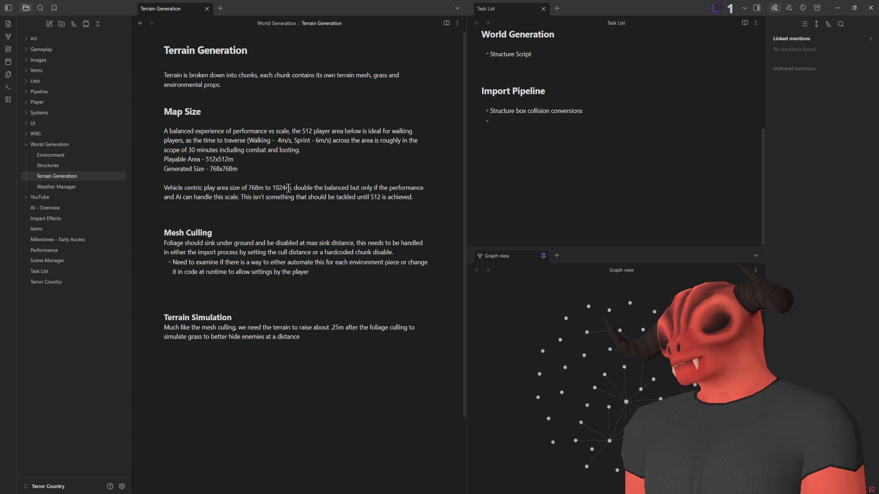
key(alt+Tab)
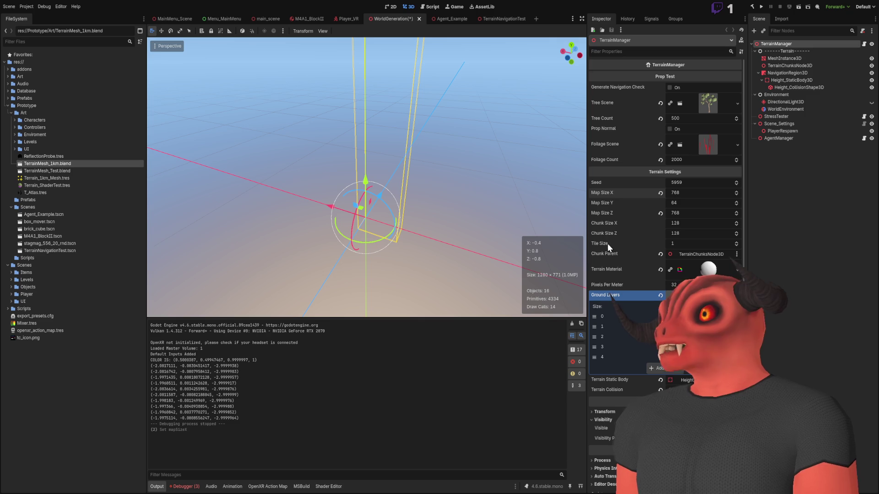
- Set TerrainManager's Tile Size from 1 to 2 and run the WorldGeneration scene
key(alt+Tab)
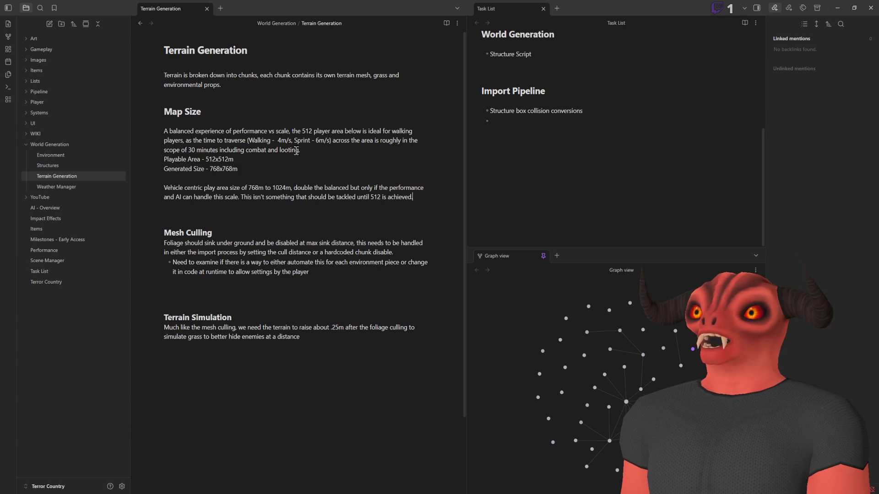
key(alt+Tab)
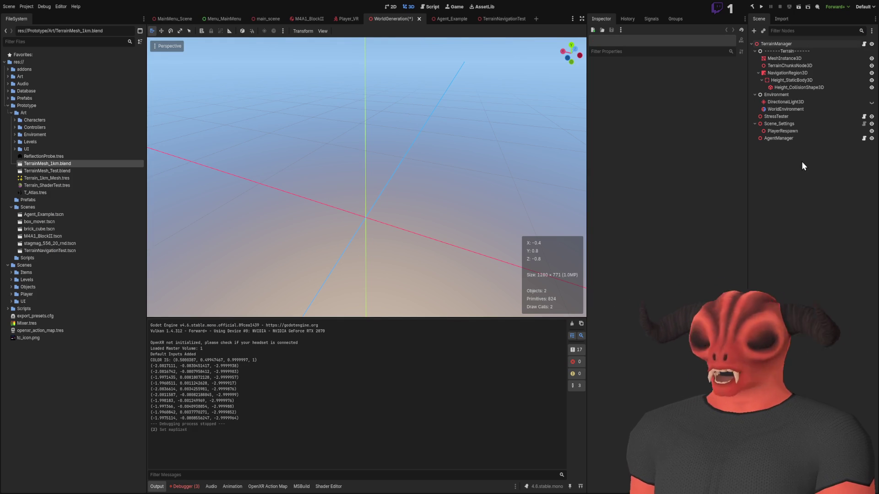
click(780, 44)
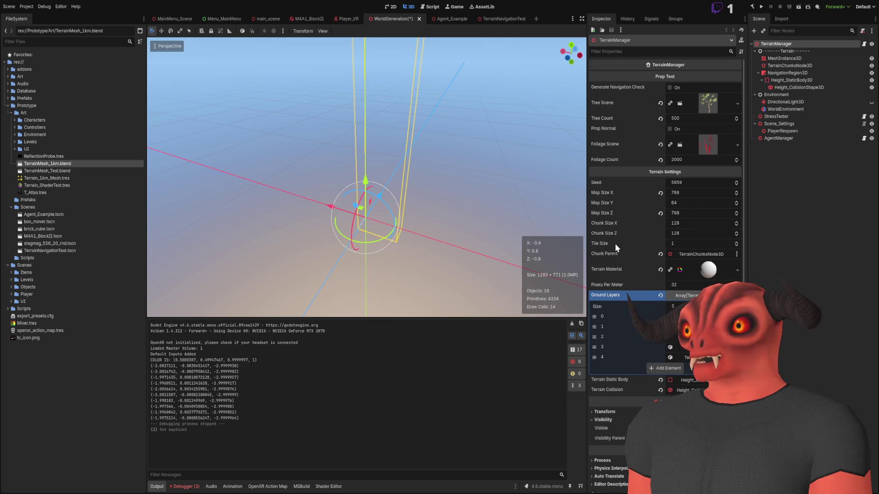
scroll(682, 239, up, 1)
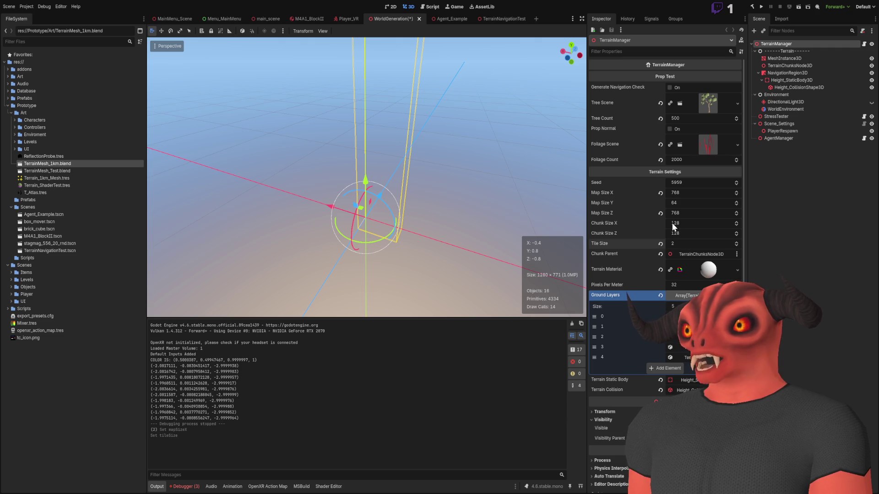
click(798, 7)
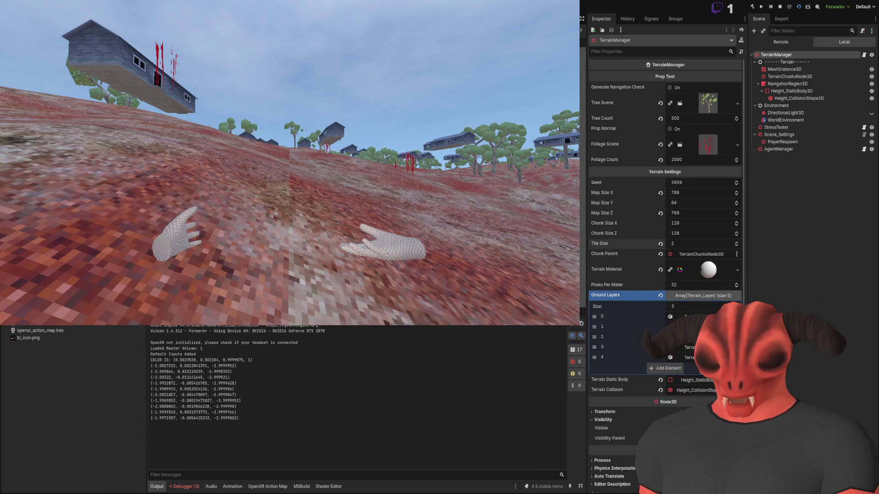
- Check the 768 terrain test with the F3 performance overlay, then stop the run
key(F3)
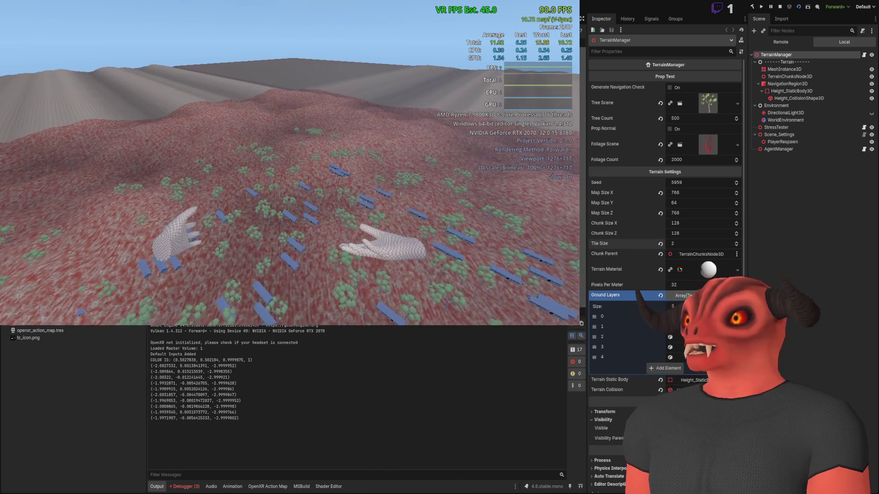
key(F8)
- Set TerrainManager Map Size Z to 512 and run the scene with F6
click(683, 210)
text(512)
key(Return)
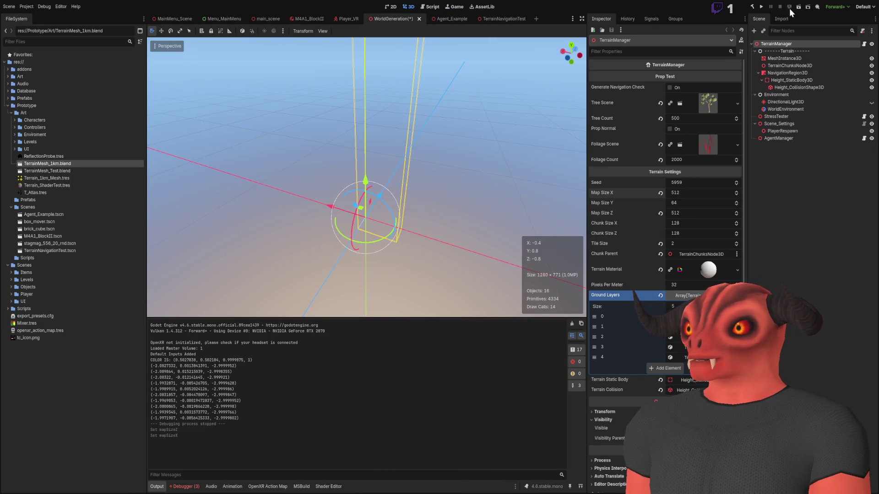
key(F6)
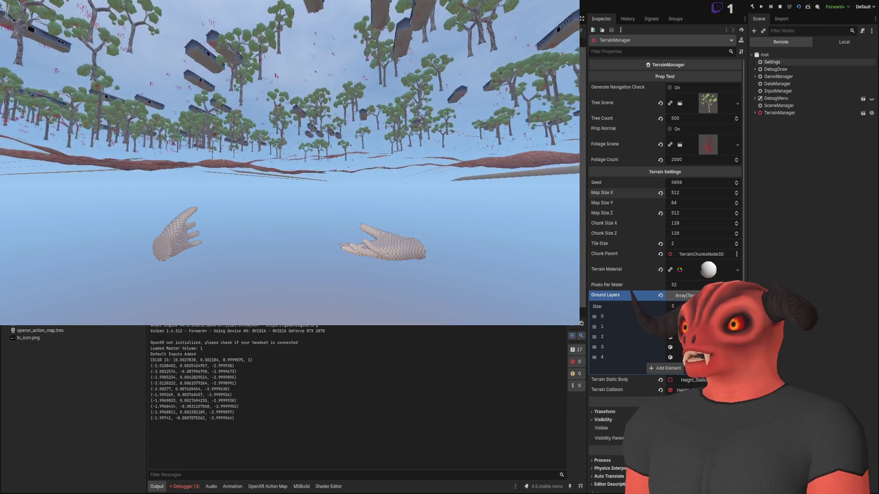
- Inspect the running Player_FP node and fly the player across the 512 terrain
click(755, 76)
click(784, 84)
scroll(677, 216, down, 10)
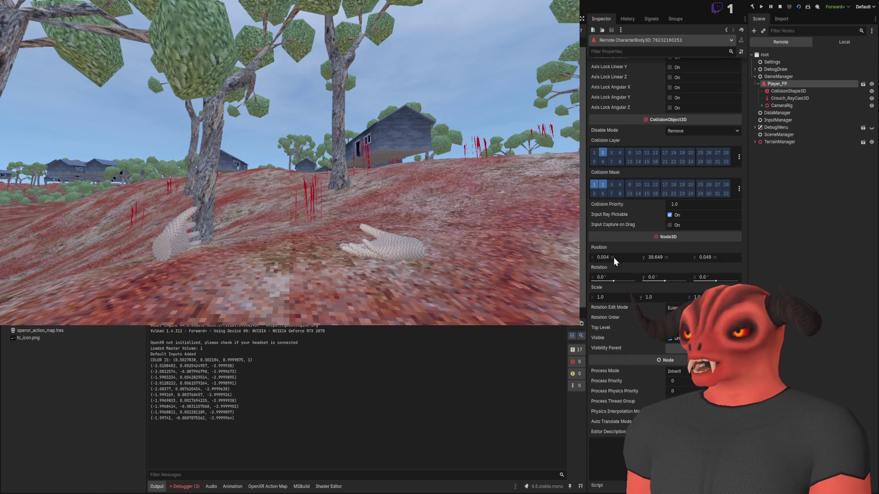
click(347, 235)
key(w)
key(w)
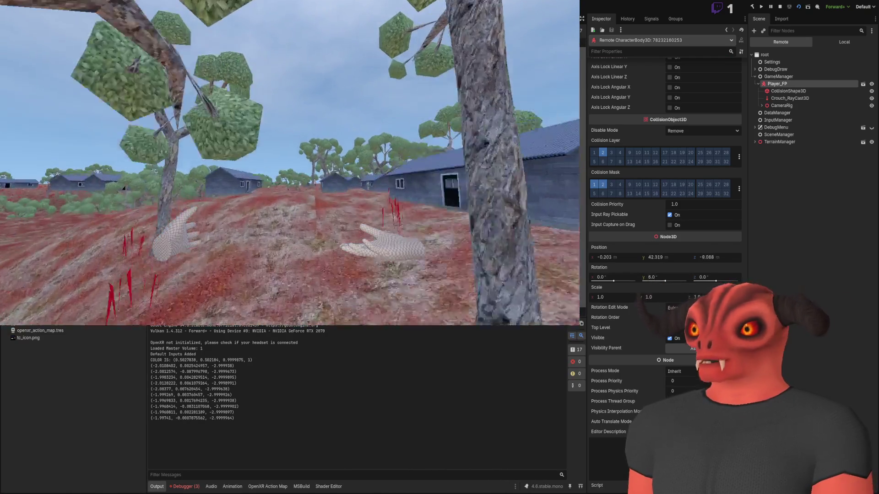
key(w)
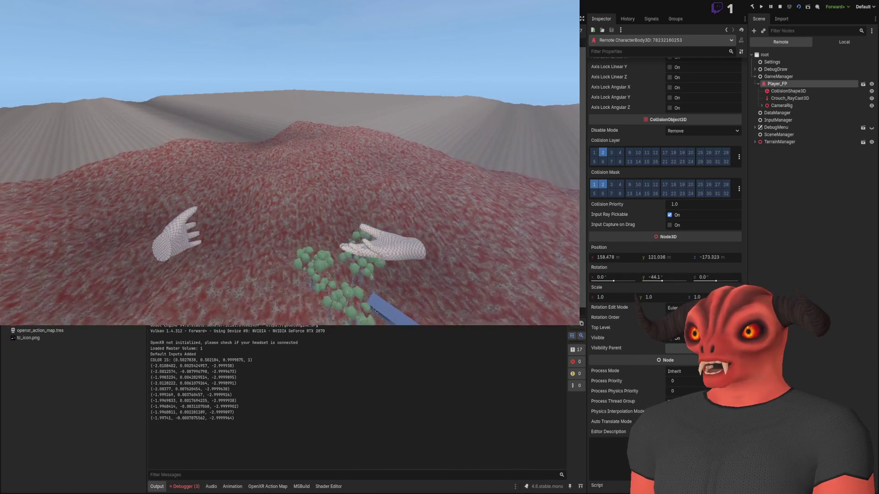
key(w)
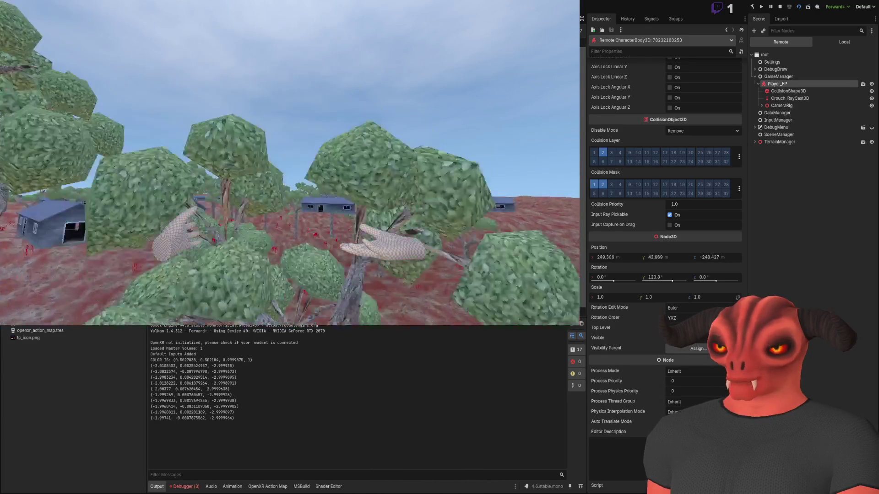
- Scroll the remote Player_FP Inspector back to the top and stop the 512 test run
scroll(665, 229, up, 15)
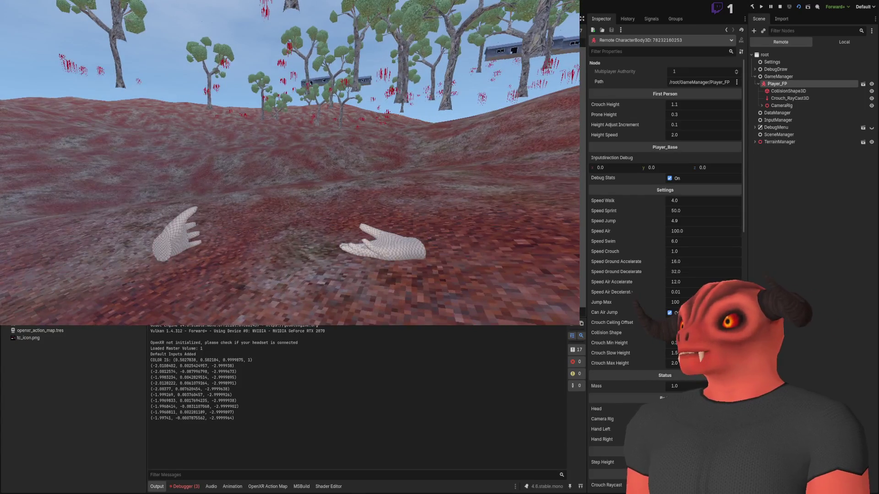
key(F8)
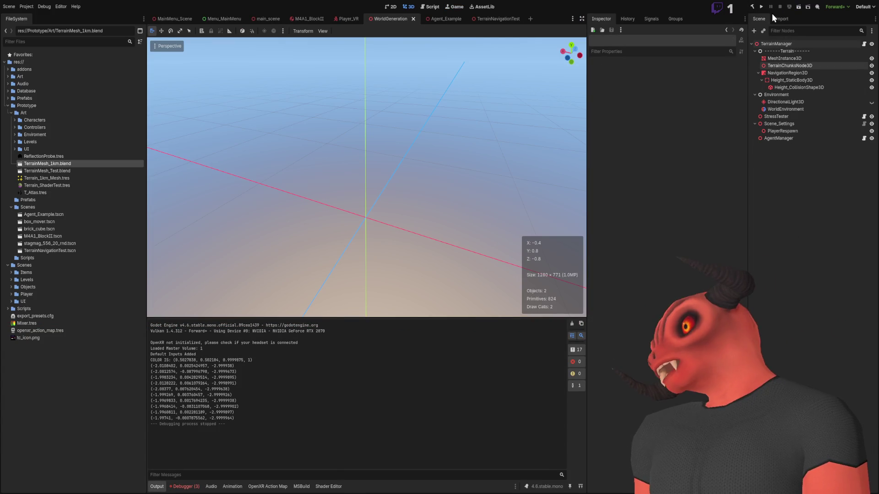
- Set TerrainManager Map Size to 384 by 384 with height 128 and relaunch the scene
click(776, 45)
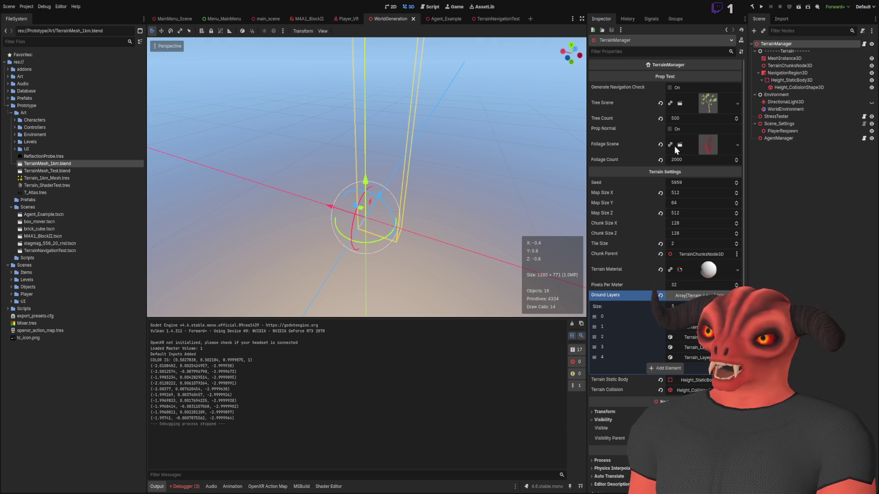
click(694, 193)
text(4)
key(Return)
click(697, 215)
text(3)
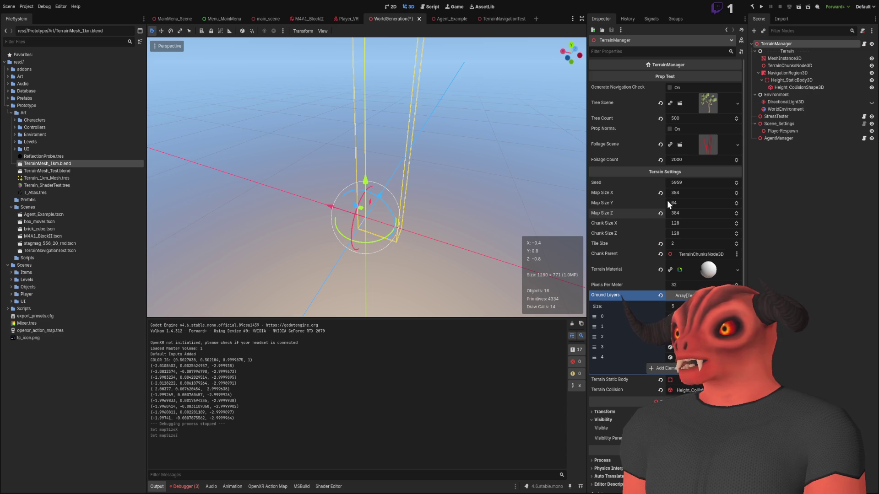
text(8)
key(Return)
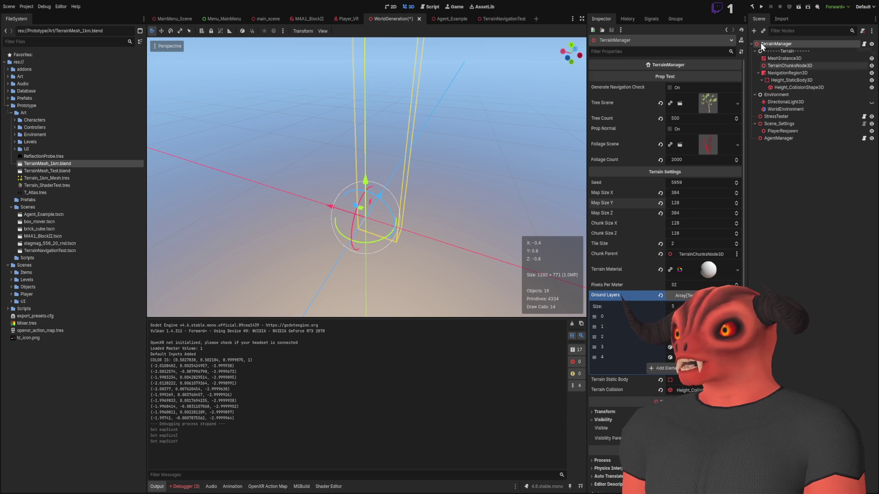
key(F6)
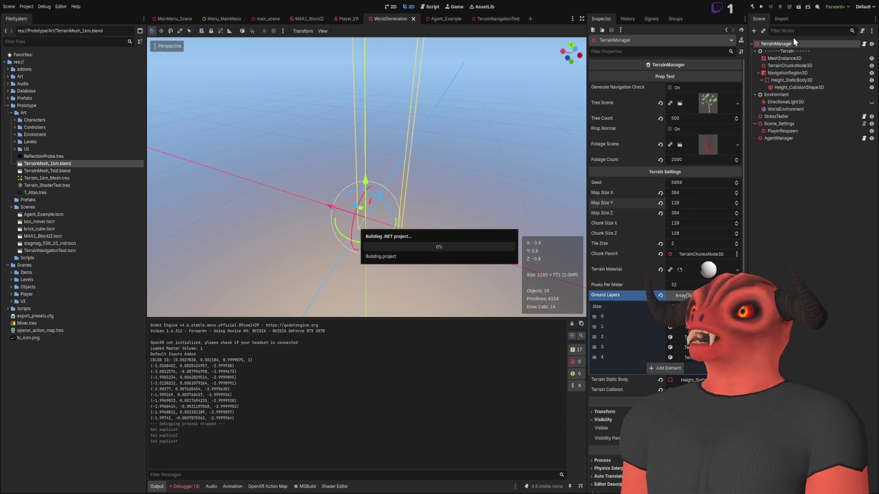
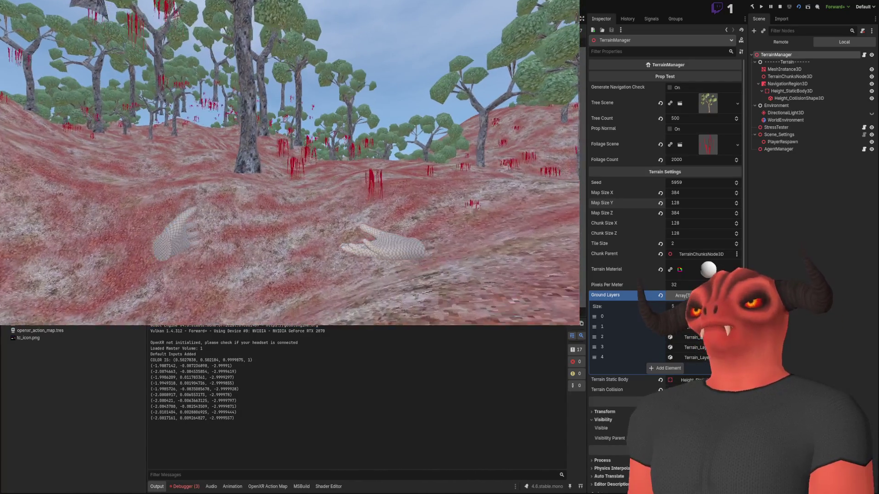
- Show the FPS and performance stats overlay in the running VR game with F3
key(F3)
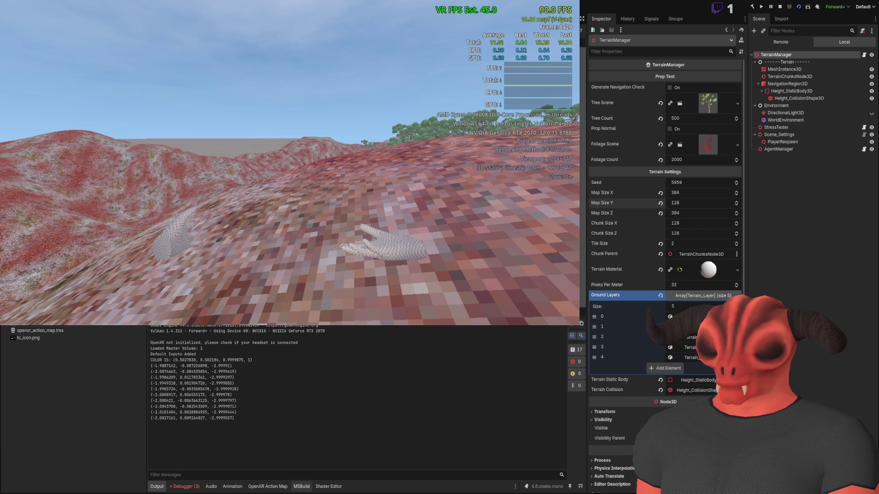
- Check the debugger's Errors, Profiler and Visual Profiler tabs, then open the Monitors list
click(184, 486)
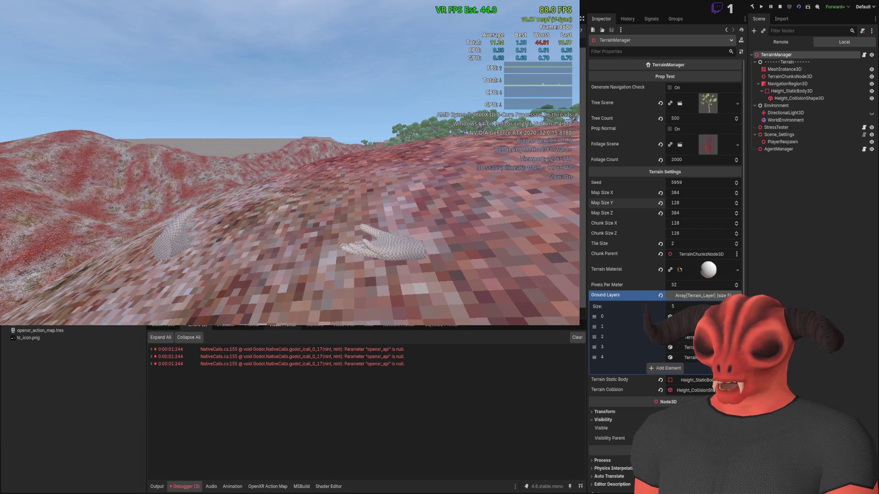
click(254, 325)
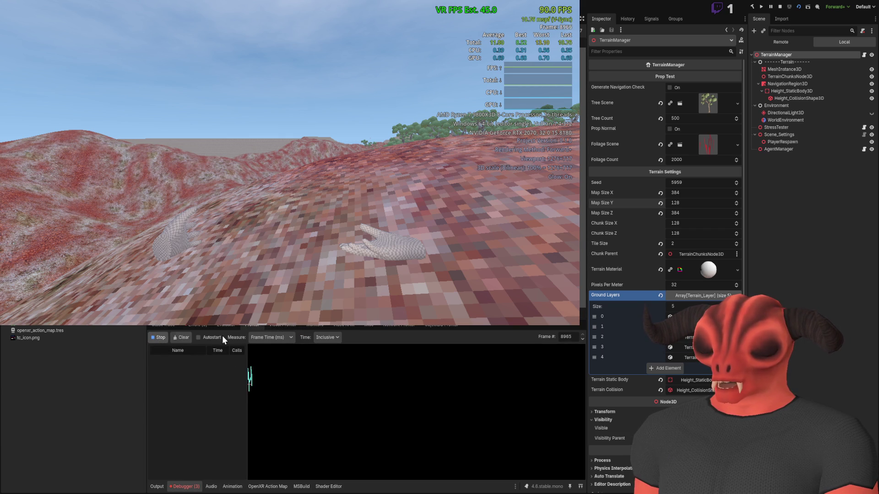
click(279, 326)
click(158, 338)
click(252, 326)
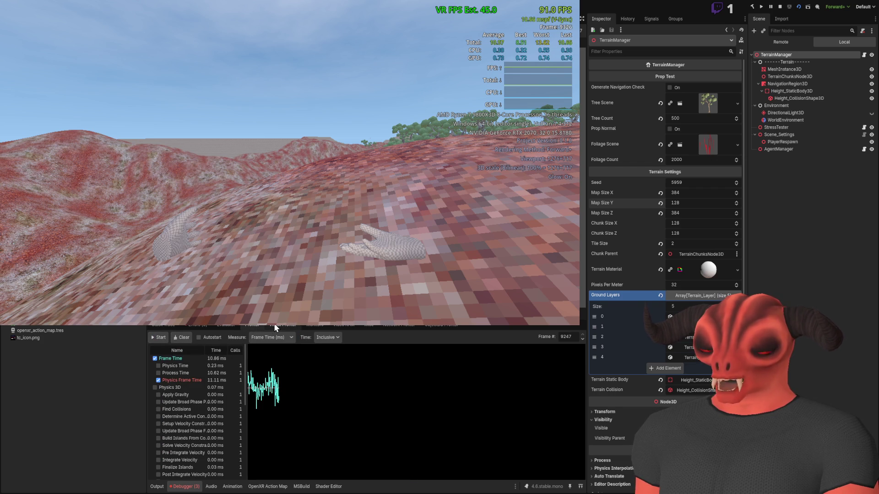
click(274, 323)
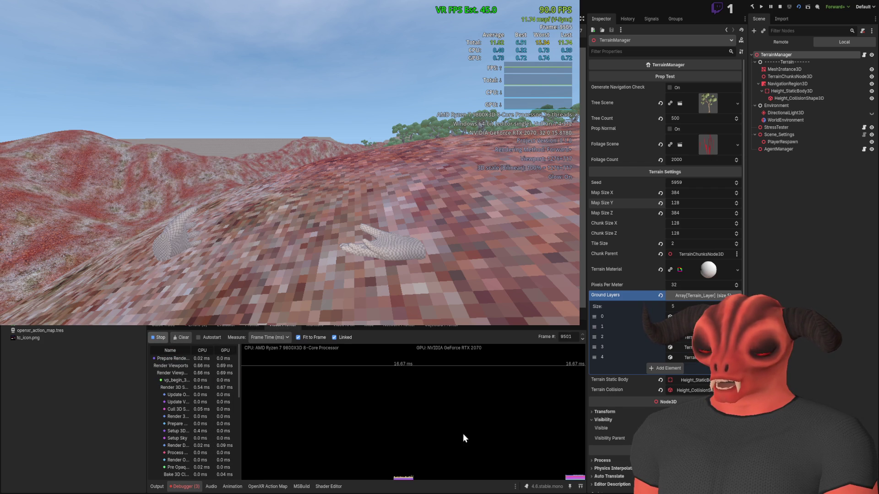
click(248, 326)
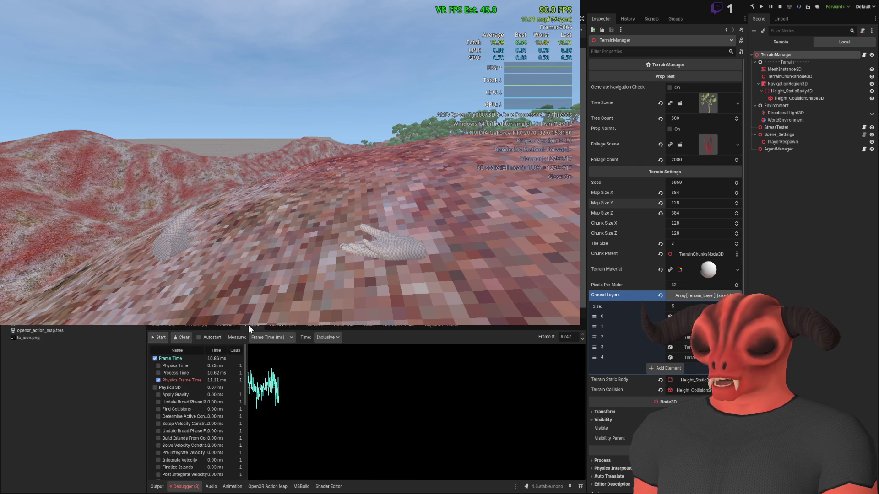
click(315, 325)
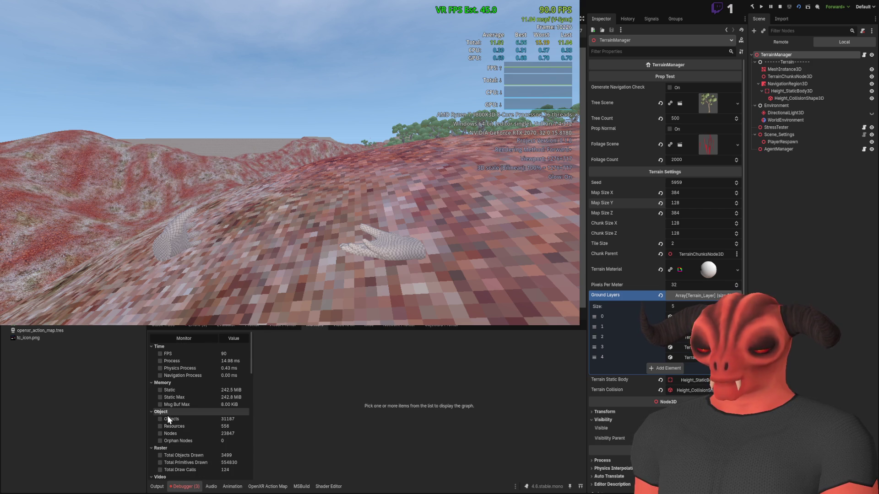
- Tick the Object > Nodes monitor to graph the scene's 23,847-node count
scroll(164, 431, down, 5)
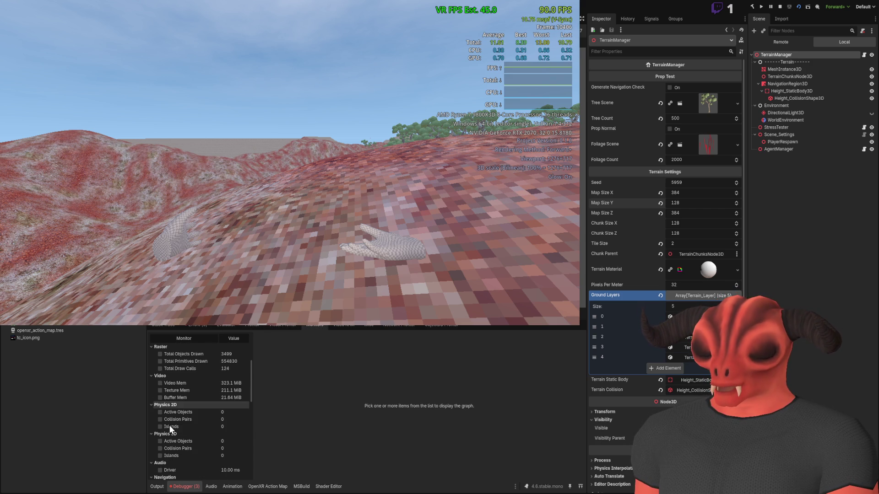
scroll(169, 426, down, 8)
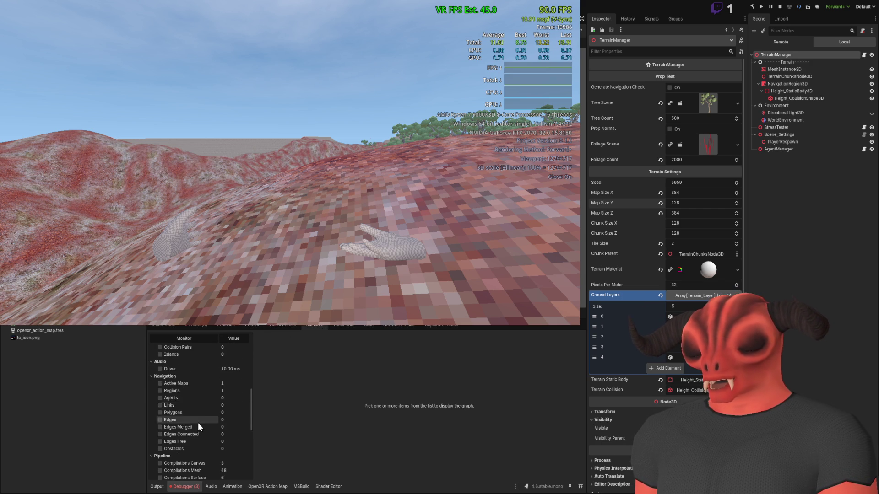
scroll(198, 422, down, 5)
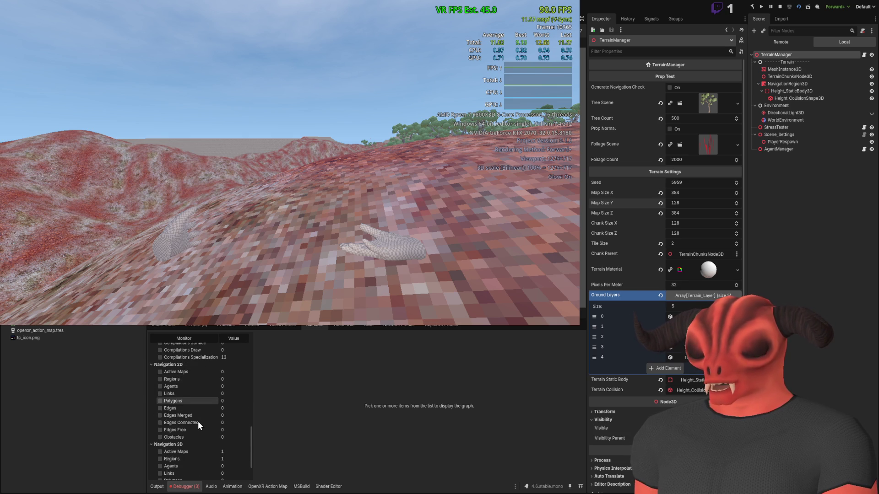
scroll(183, 403, down, 3)
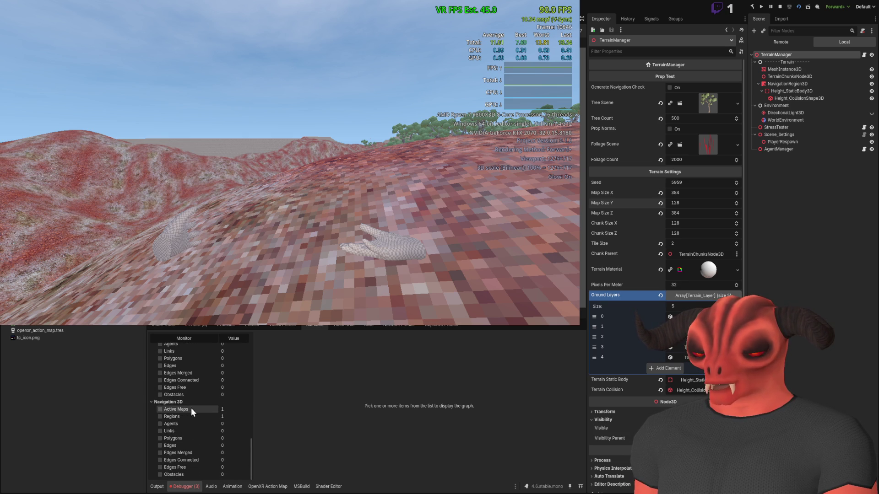
scroll(203, 420, up, 10)
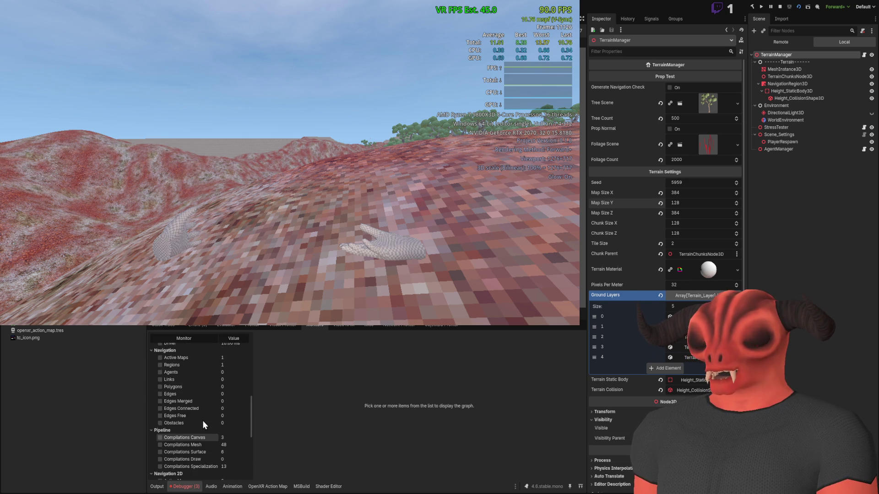
scroll(202, 420, up, 10)
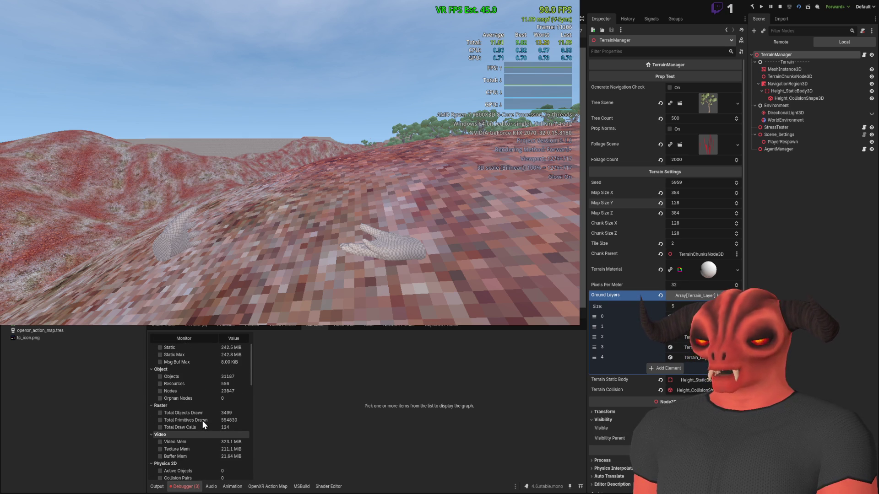
click(160, 392)
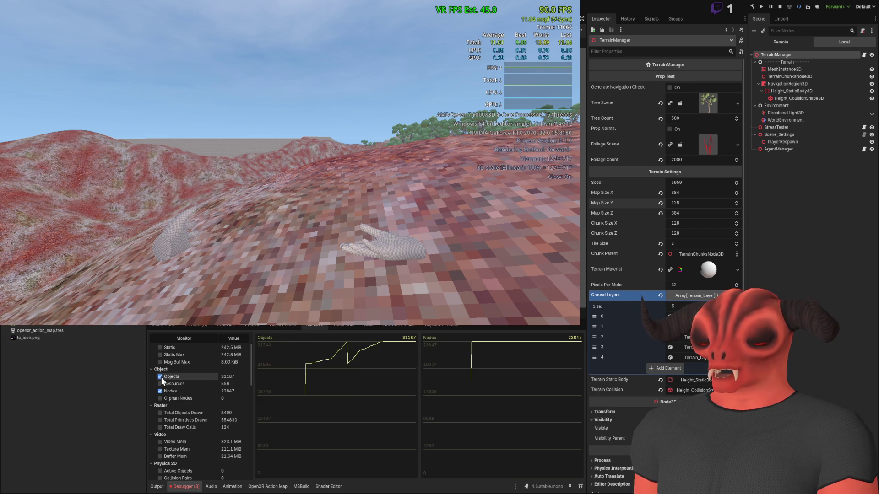
- Find the total draw calls monitor and tick it to graph it as well
scroll(202, 408, down, 3)
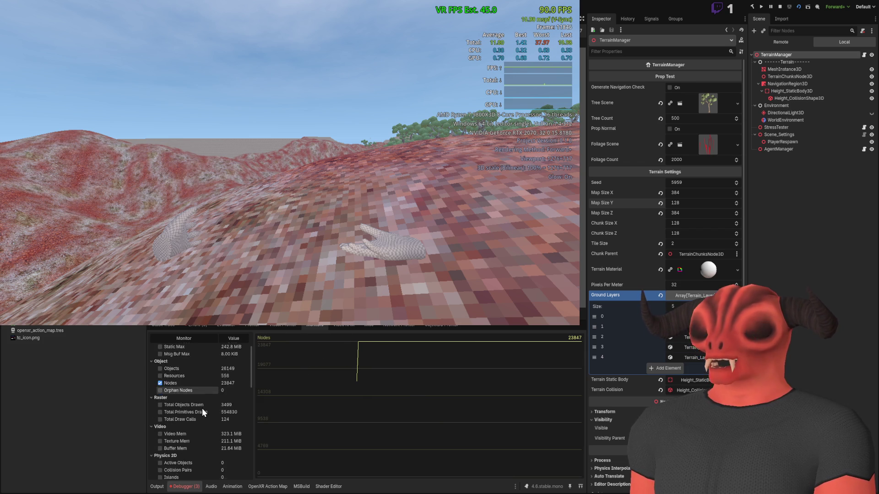
scroll(202, 409, down, 4)
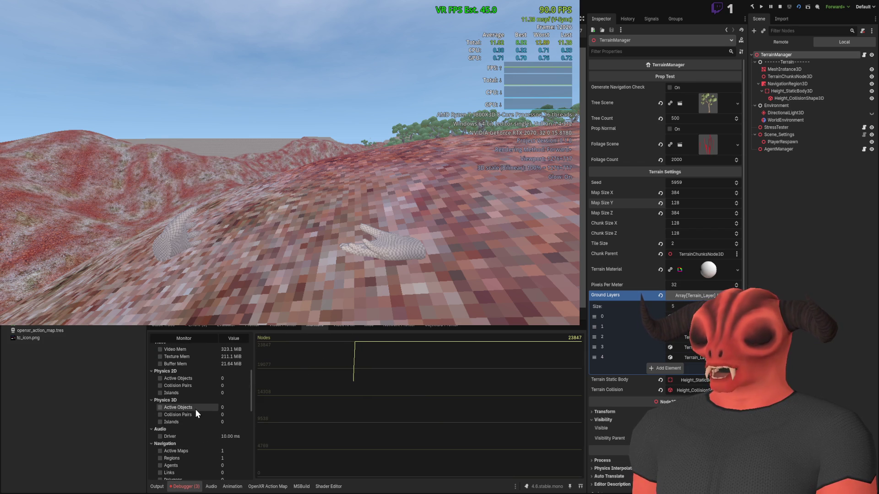
scroll(194, 391, down, 1)
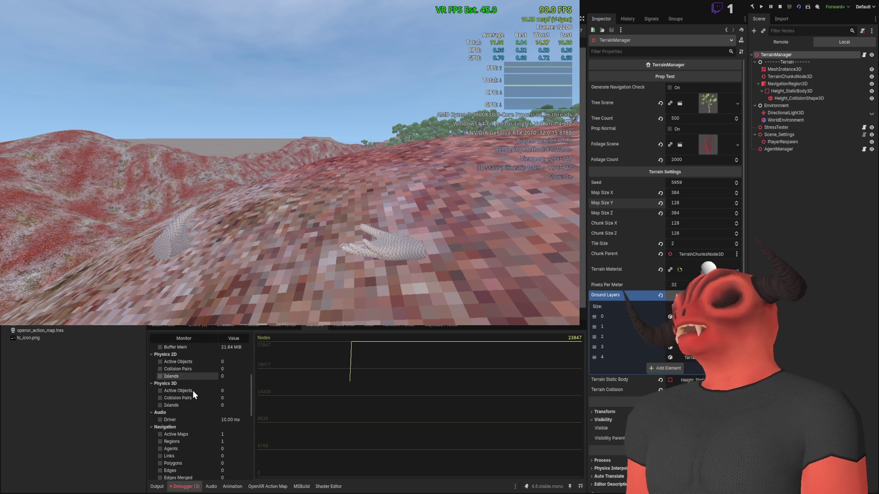
scroll(194, 391, down, 3)
scroll(199, 389, down, 4)
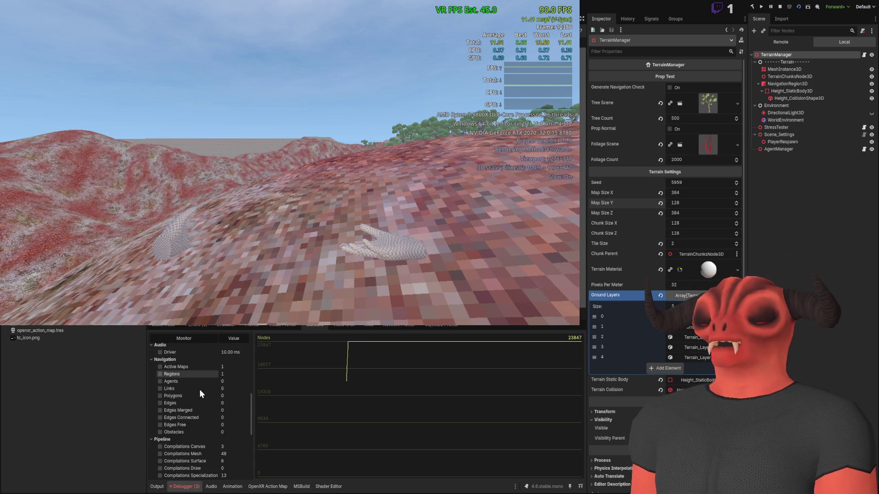
scroll(199, 389, down, 3)
scroll(200, 389, down, 2)
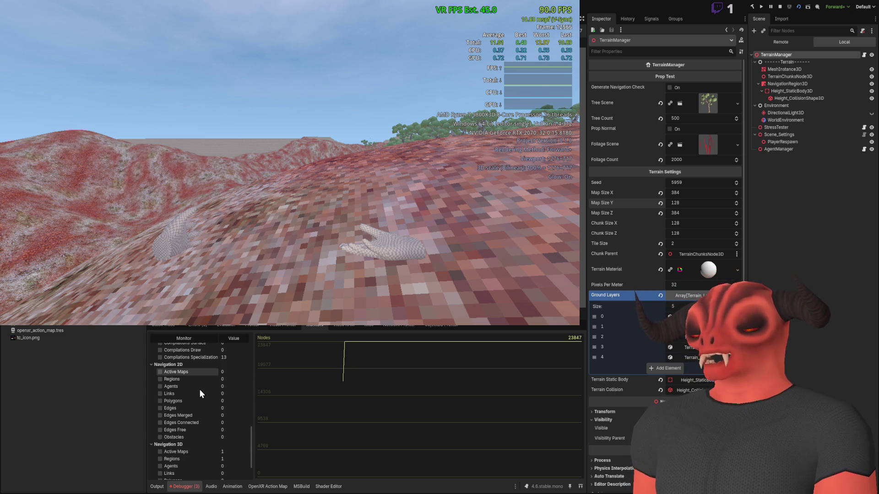
scroll(200, 389, down, 3)
scroll(194, 414, up, 2)
scroll(193, 420, up, 4)
scroll(192, 421, up, 1)
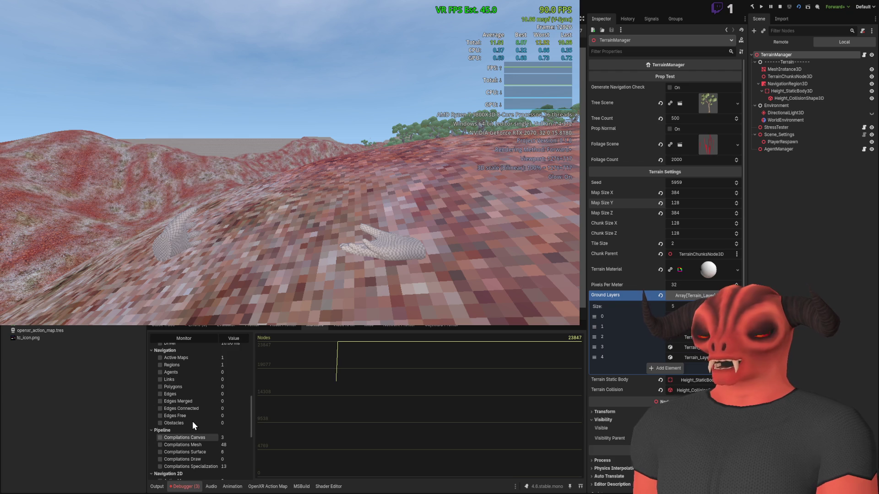
scroll(191, 420, up, 6)
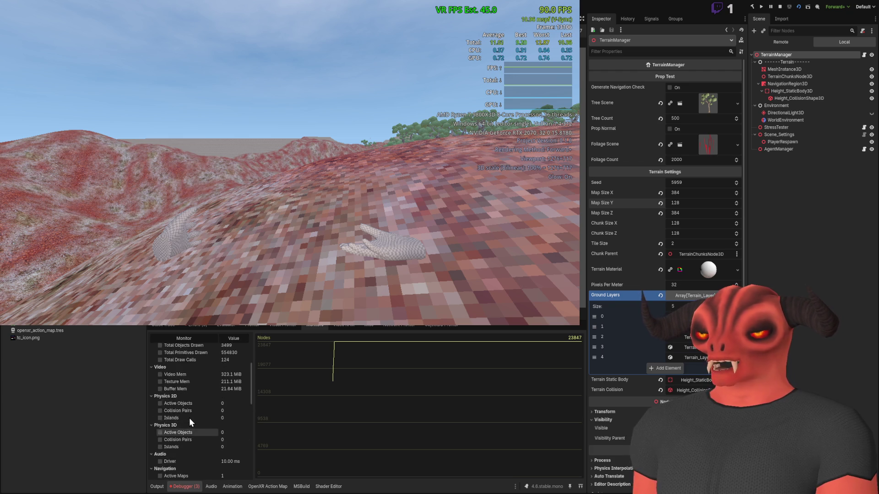
scroll(189, 414, down, 1)
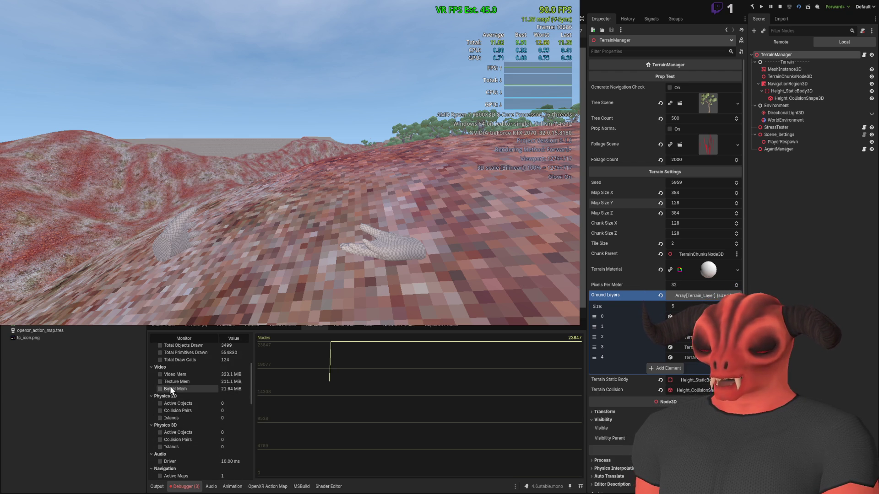
scroll(161, 392, up, 1)
scroll(177, 385, up, 3)
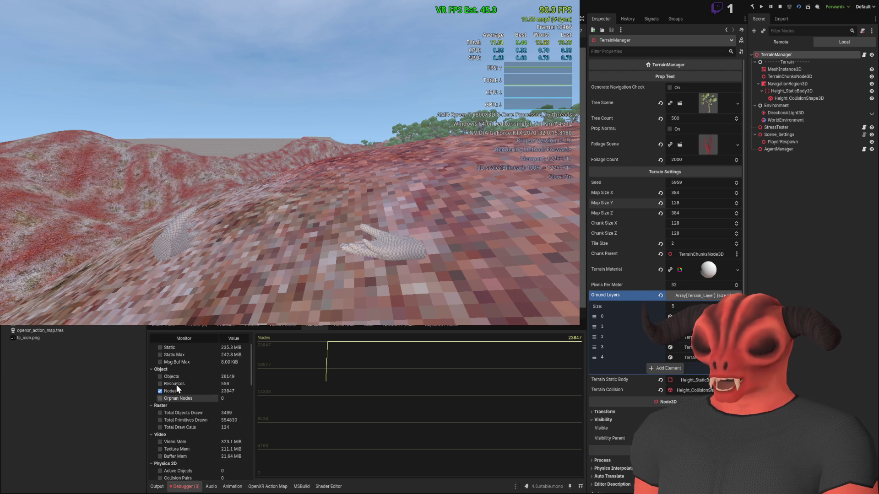
scroll(180, 386, up, 1)
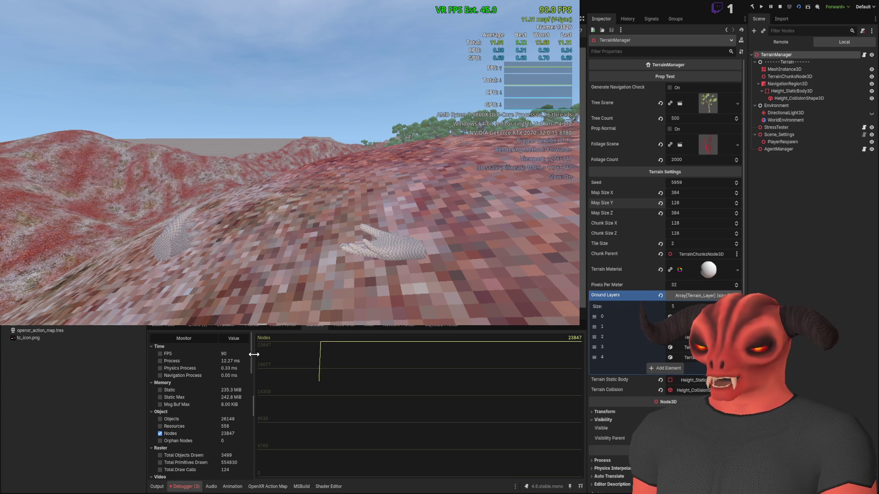
scroll(252, 358, down, 2)
scroll(253, 361, up, 2)
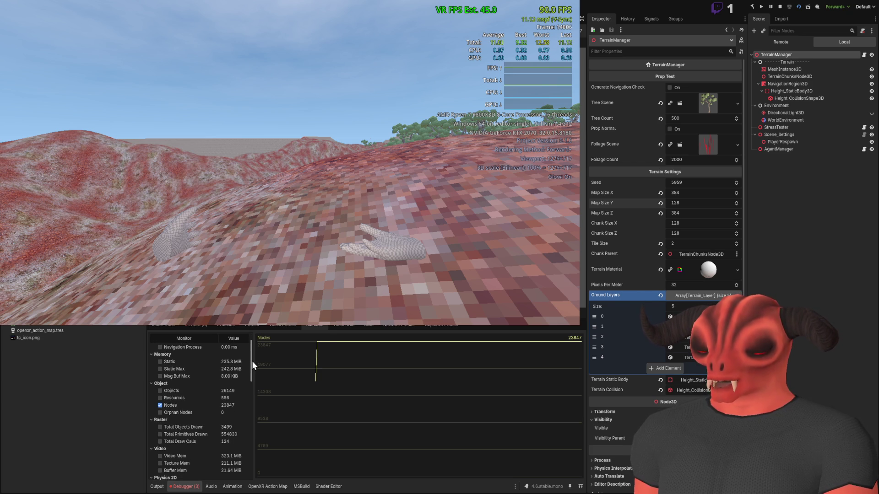
scroll(252, 358, up, 1)
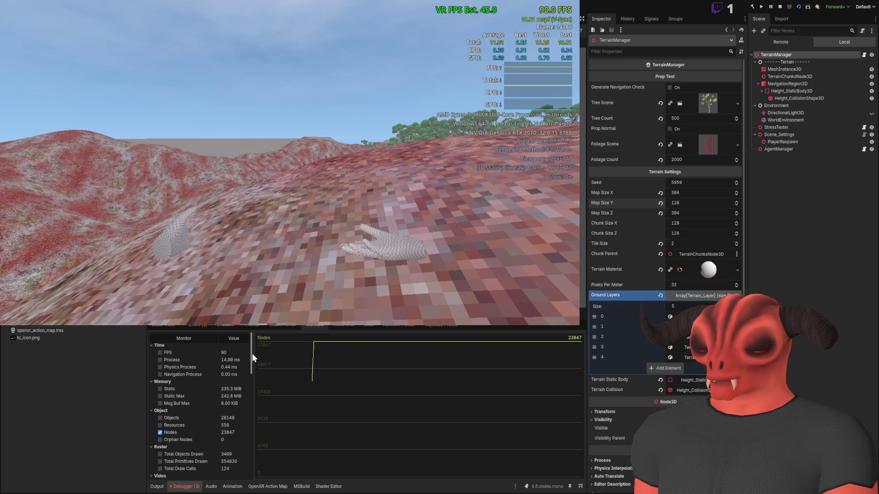
drag(253, 357, 254, 376)
click(160, 405)
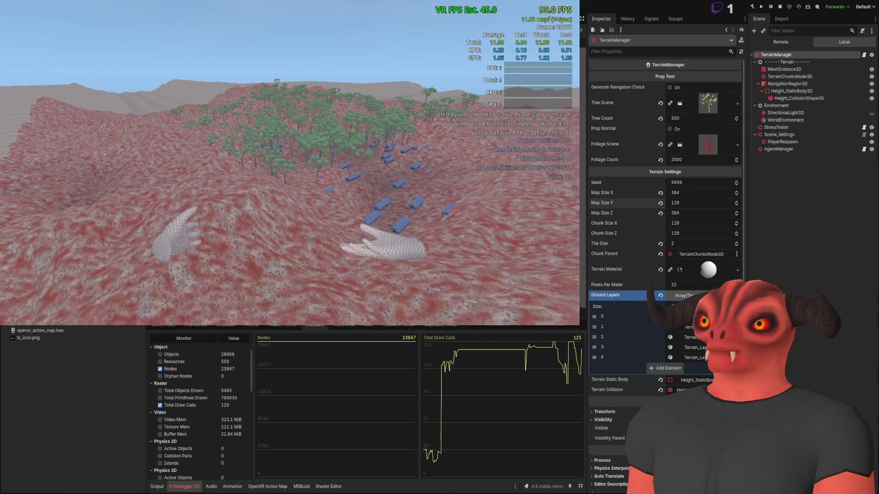
- Close the floating VR game window and stop the running game
key(alt+Tab)
key(F8)
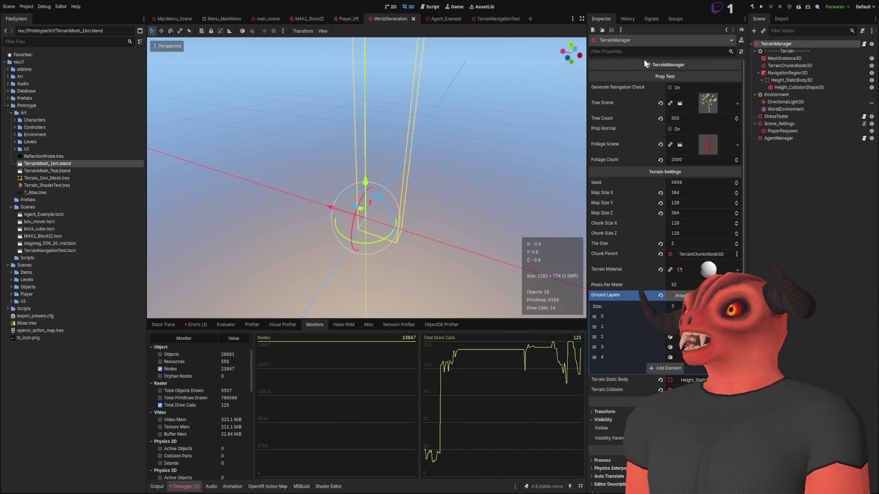
- In Visual Studio, trace treeScene's usages to reach the PlaceTreeProp definition
key(alt+Tab)
scroll(219, 119, up, 20)
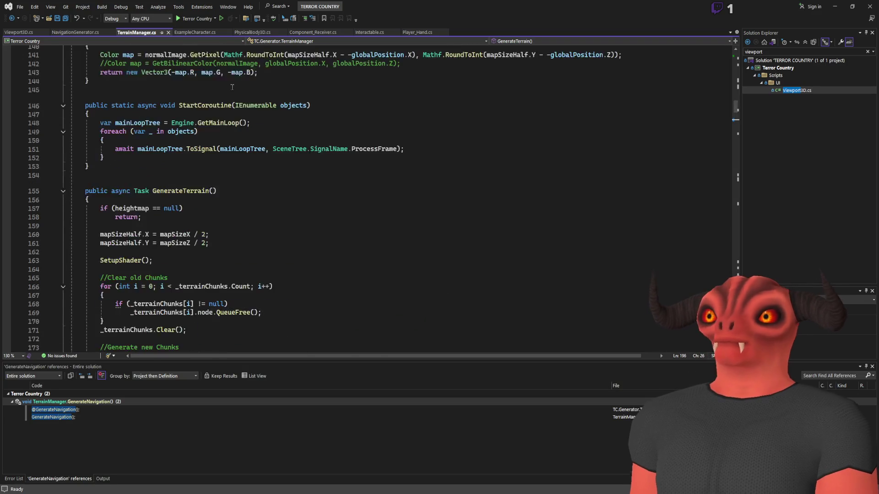
scroll(219, 119, up, 10)
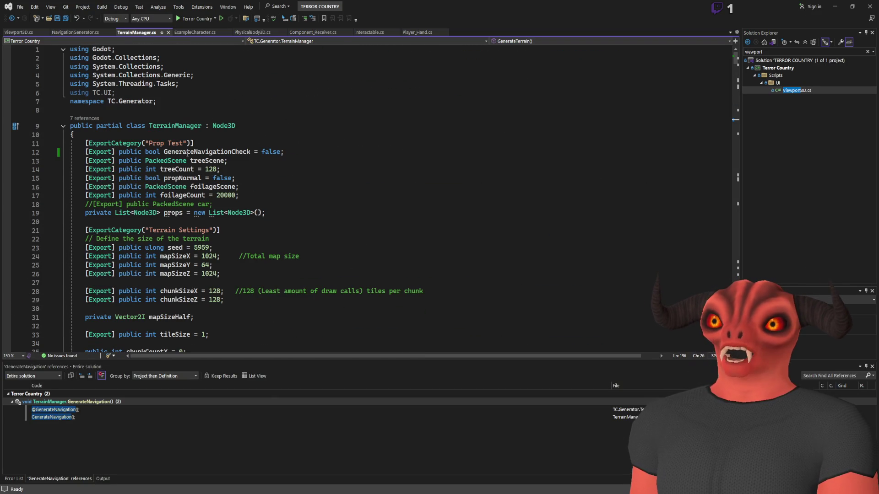
click(195, 161)
key(shift+F12)
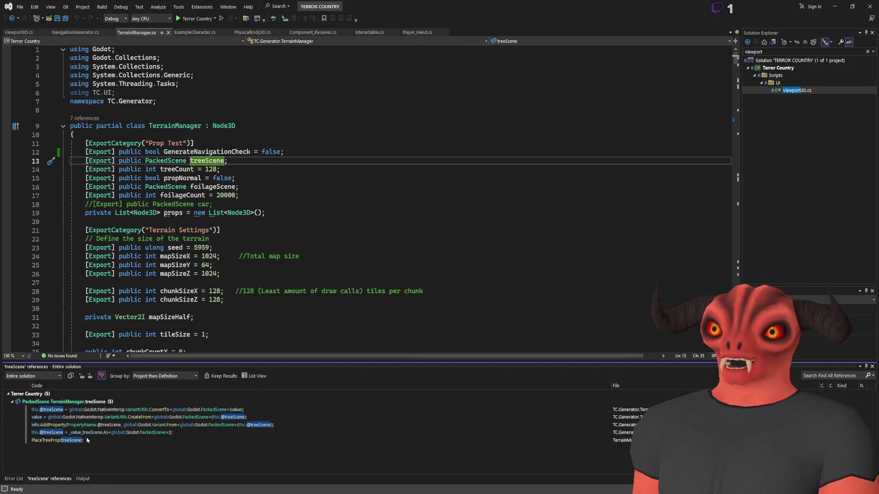
click(87, 442)
click(152, 198)
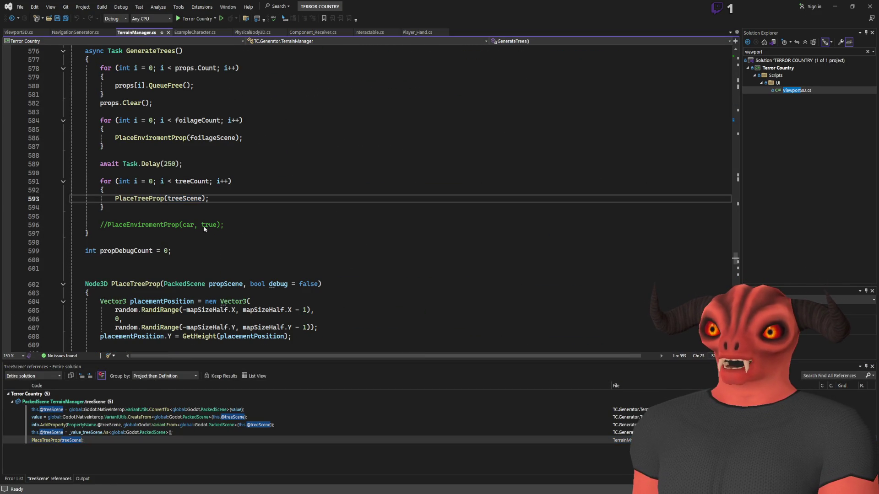
key(F12)
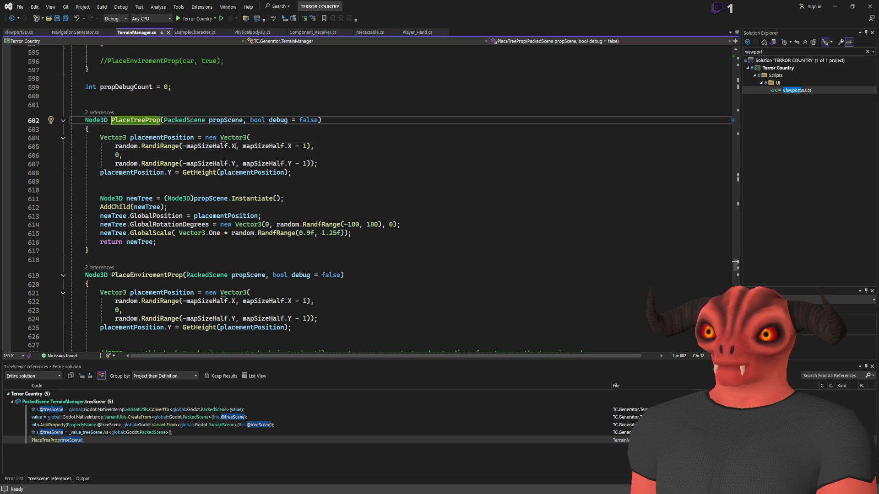
- Multiply PlaceTreeProp's X and Y RandiRange bounds by tileSize and save TerrainManager.cs
click(236, 146)
text(* tileSize)
click(347, 146)
text(* tileSize)
click(306, 163)
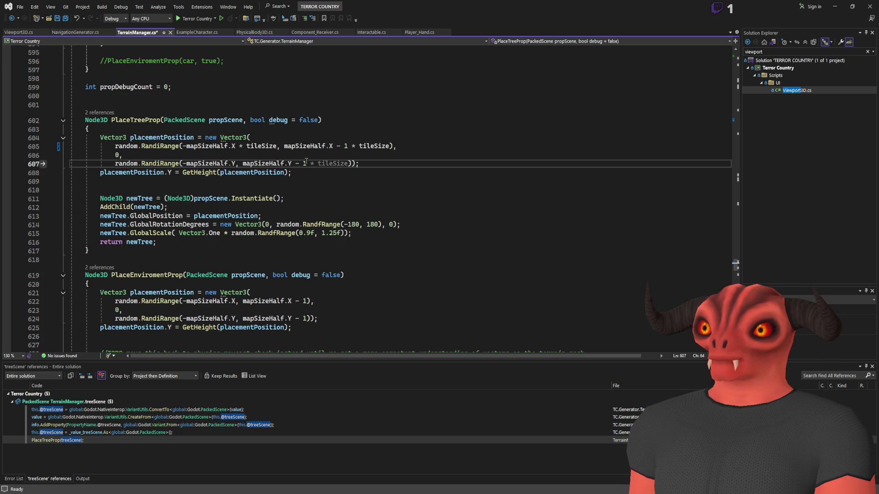
key(Tab)
key(Tab)
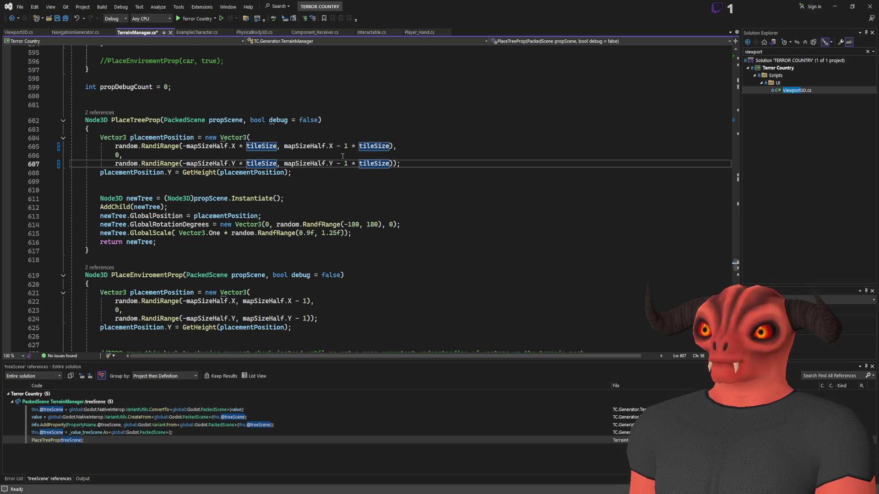
click(350, 163)
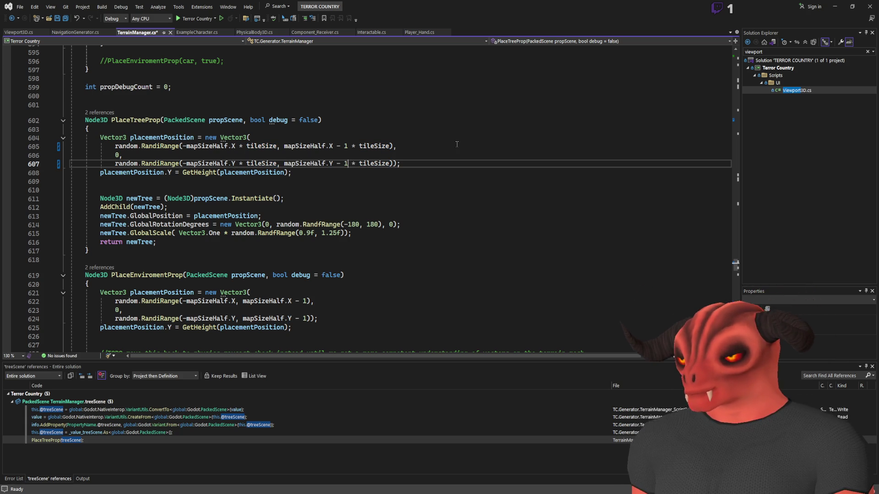
text())
text(()
key(Up)
key(Up)
text(()
click(354, 148)
text())
click(416, 148)
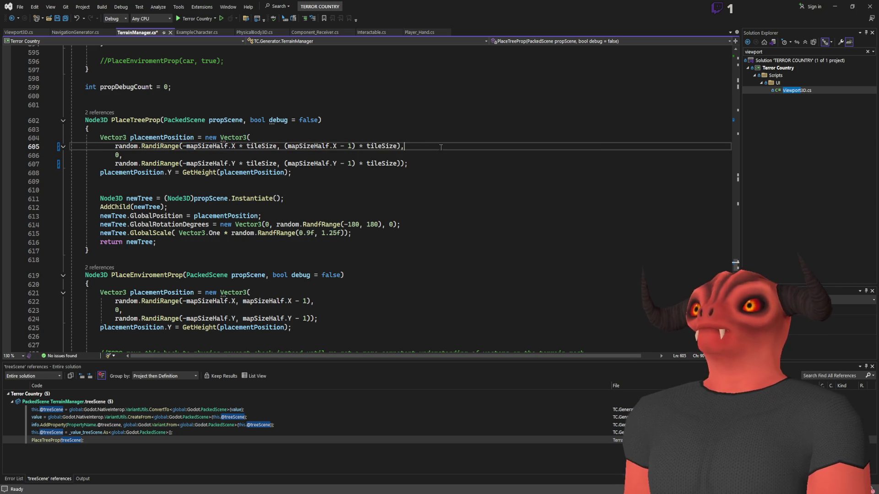
key(ctrl+s)
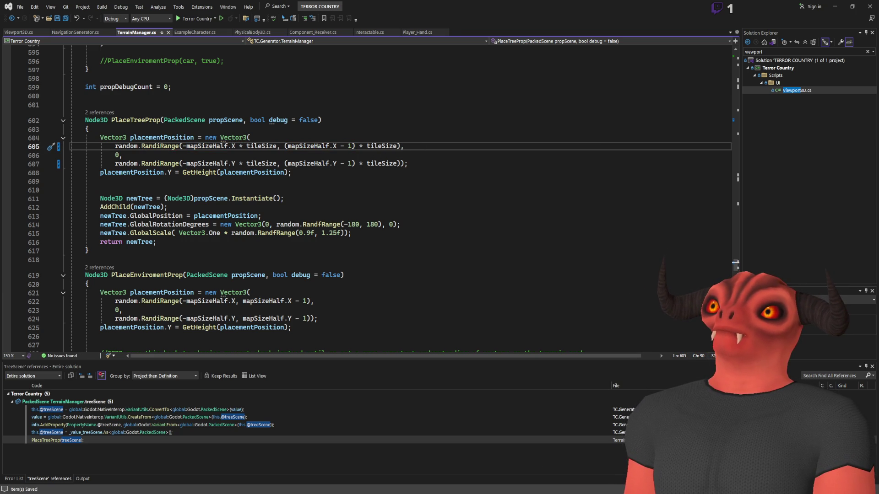
- Replace PlaceEnviromentProp's placement lines with the tileSize version, save, and return to Godot
scroll(307, 179, down, 3)
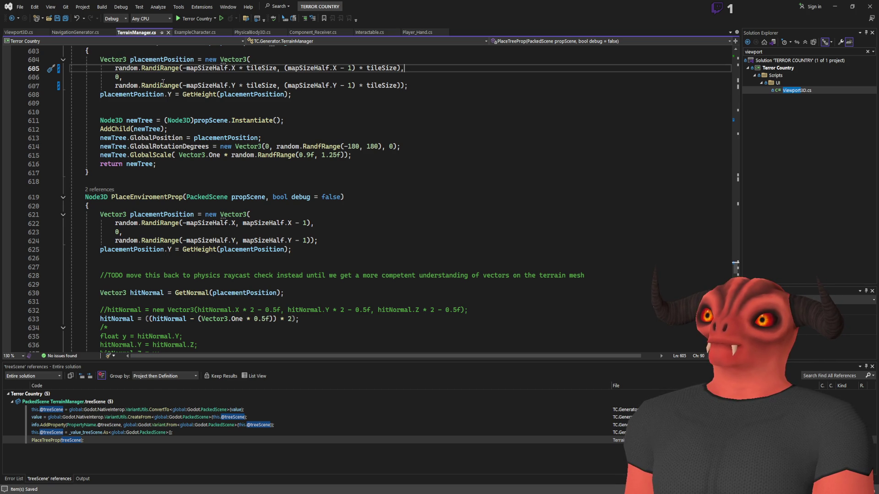
drag(423, 85, 93, 59)
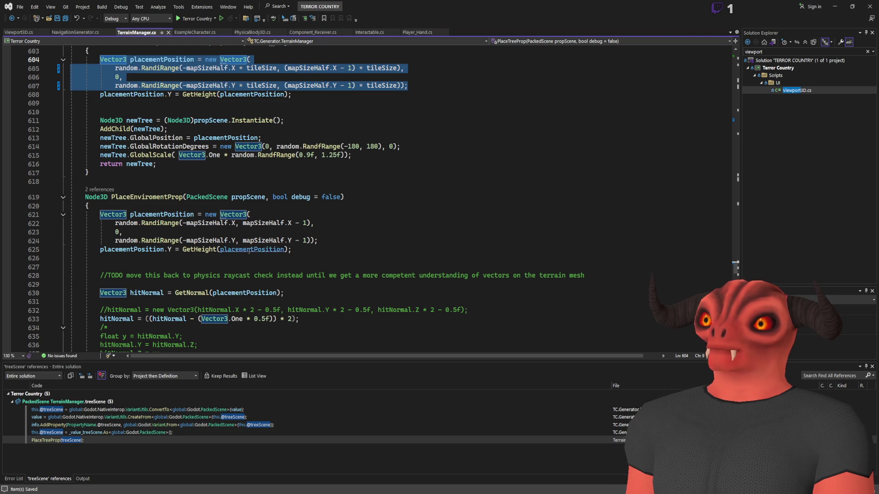
key(ctrl+c)
drag(334, 240, 99, 214)
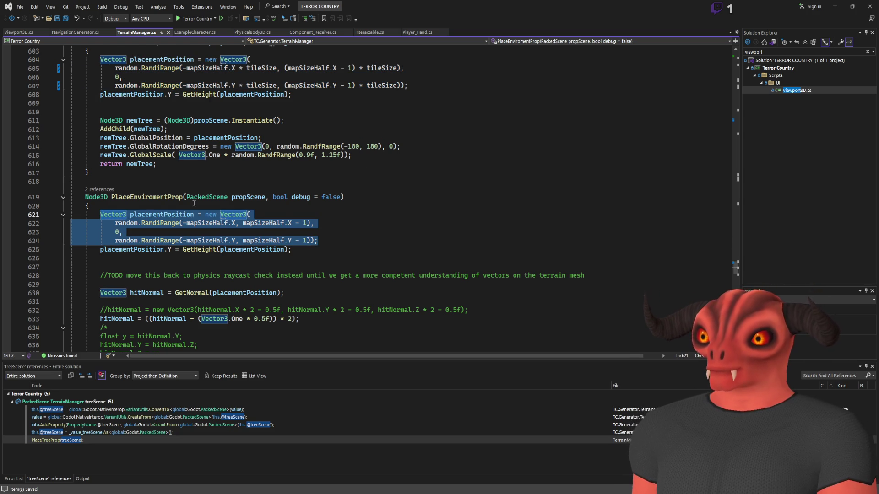
key(ctrl+v)
scroll(328, 166, down, 5)
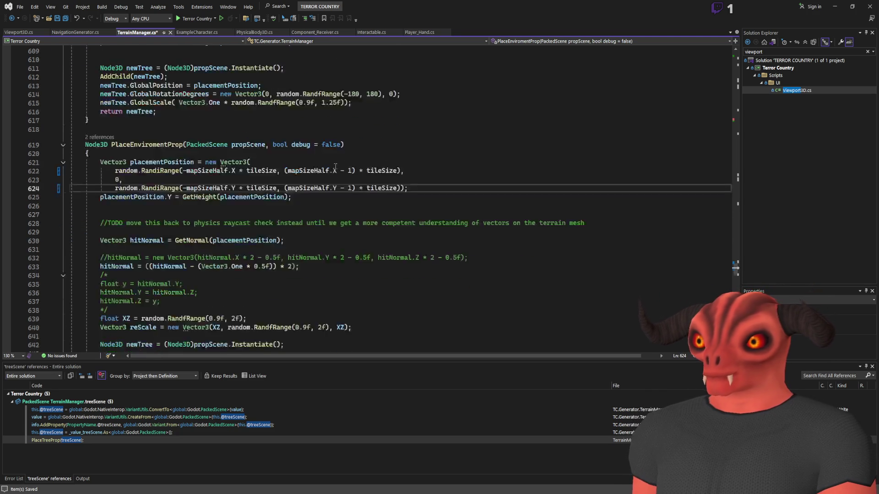
scroll(328, 166, down, 4)
key(ctrl+s)
scroll(328, 166, down, 15)
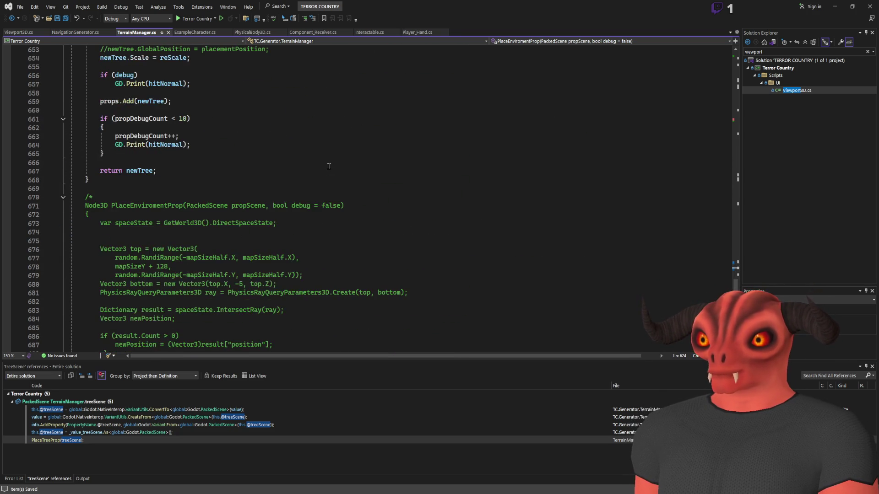
key(alt+Tab)
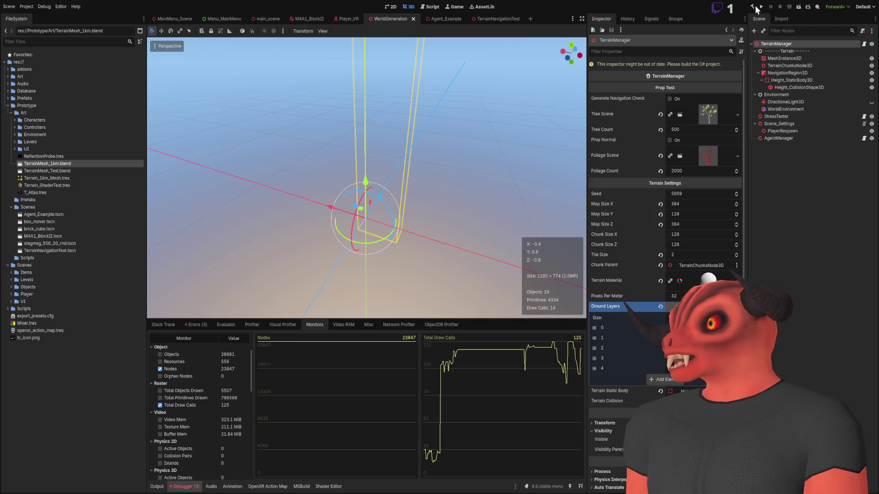
- Let the project rebuild, set the terrain Seed to 5960, then save and run the scene
click(752, 6)
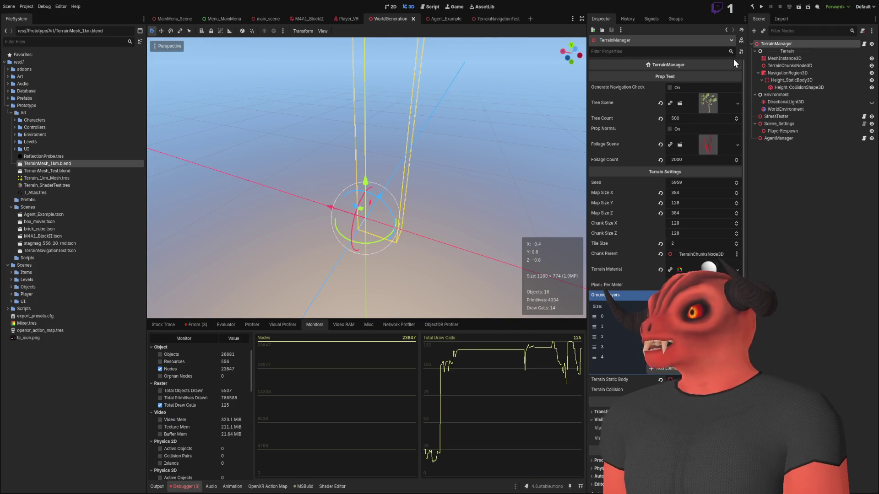
click(687, 182)
text(598)
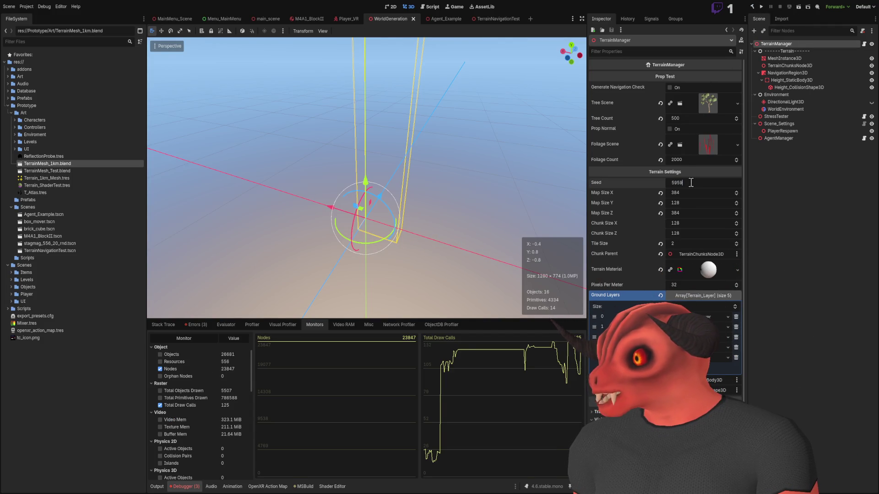
text(0)
key(Return)
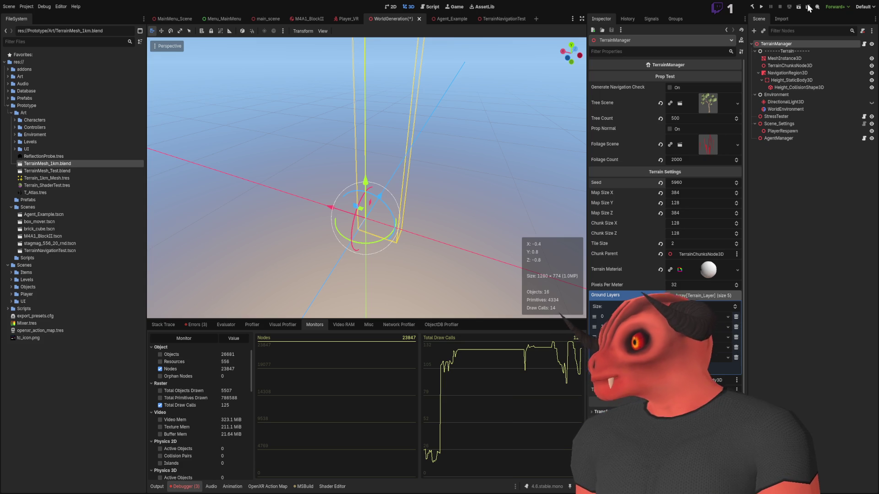
key(F6)
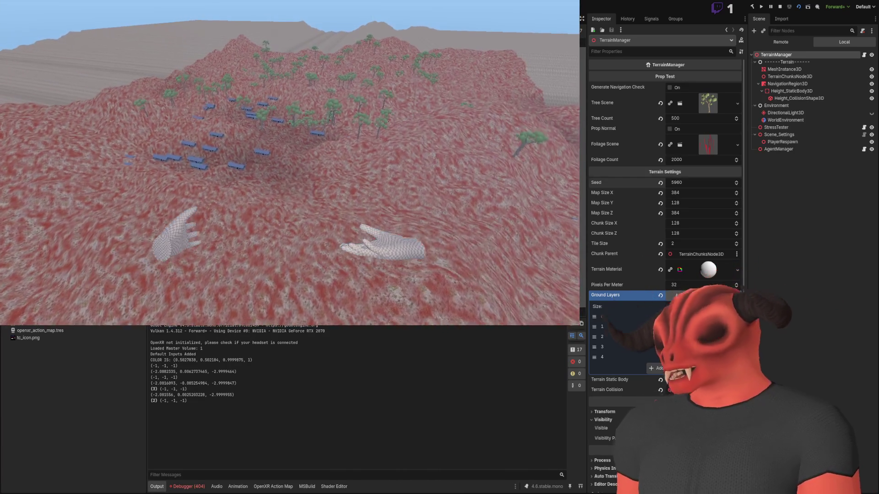
- In Visual Studio, read through the tree placement code line by line
key(alt+Tab)
scroll(293, 339, up, 20)
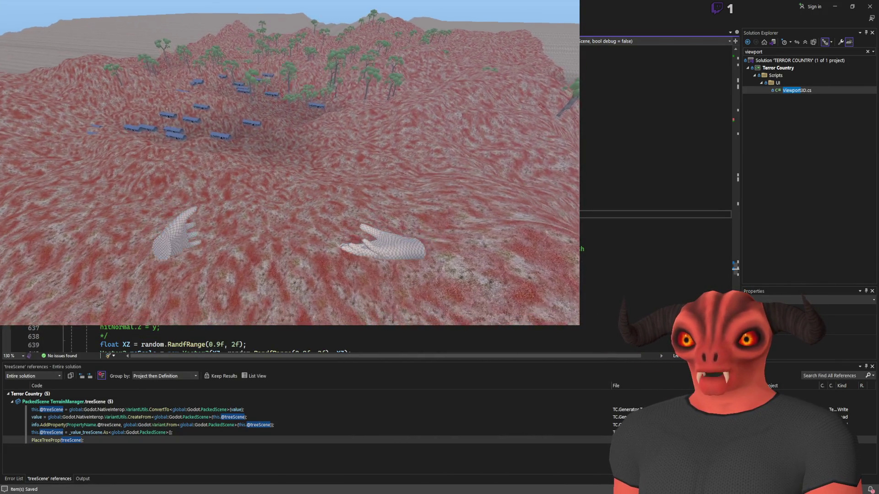
scroll(293, 339, down, 5)
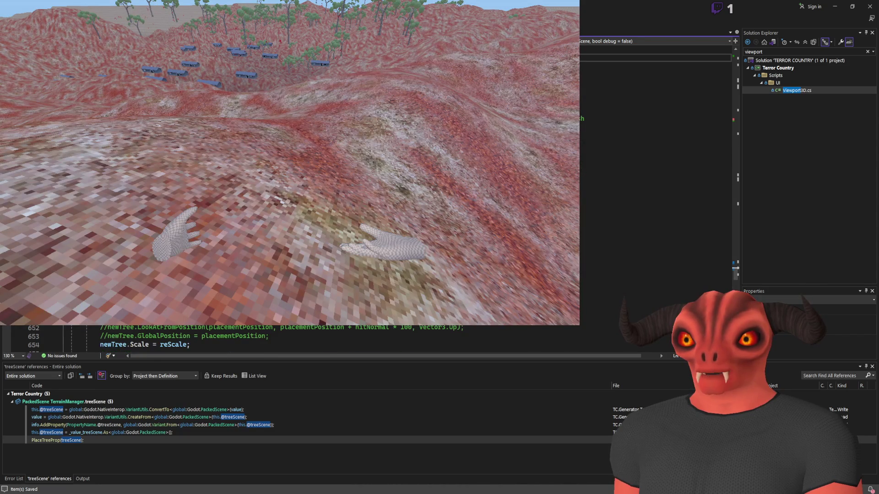
scroll(293, 339, up, 3)
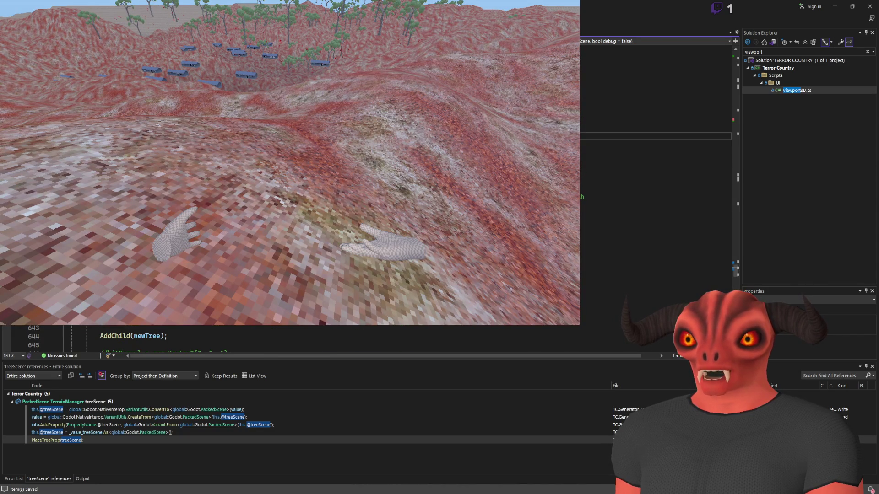
click(655, 171)
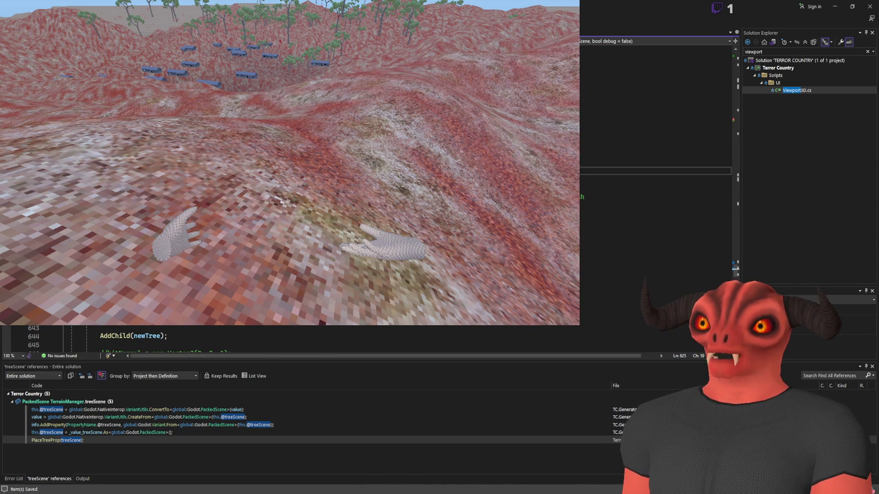
key(End)
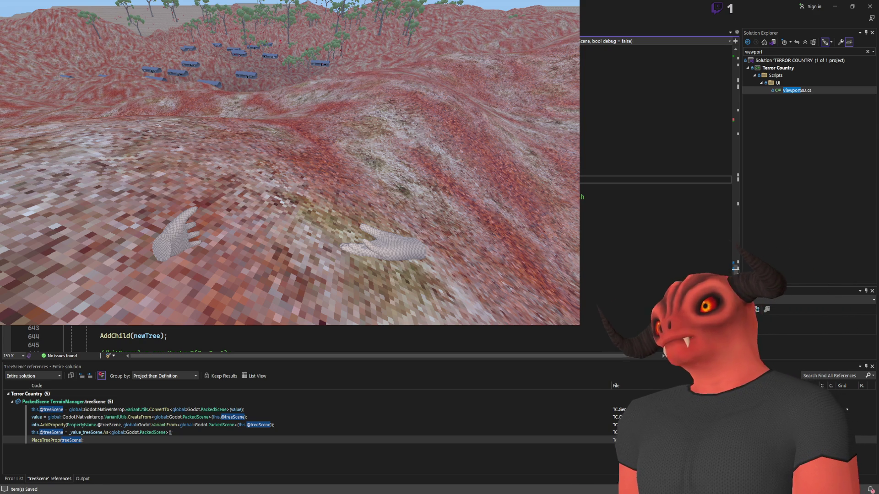
click(654, 180)
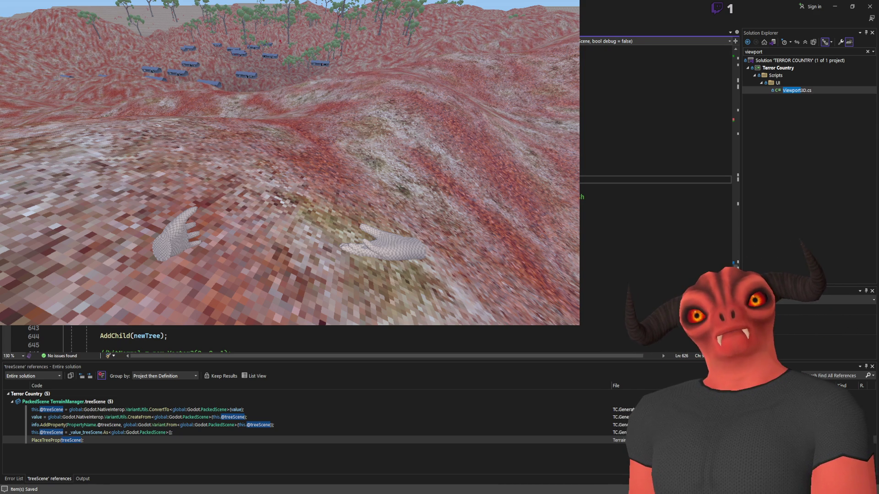
click(654, 149)
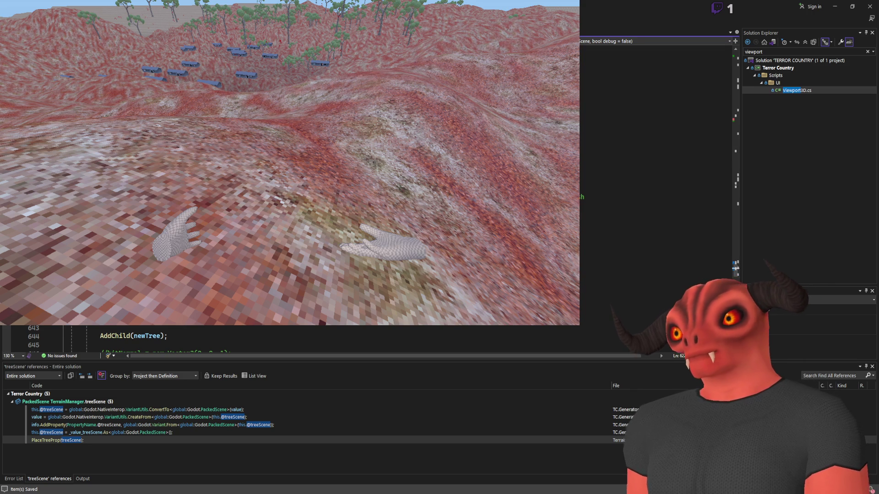
click(655, 162)
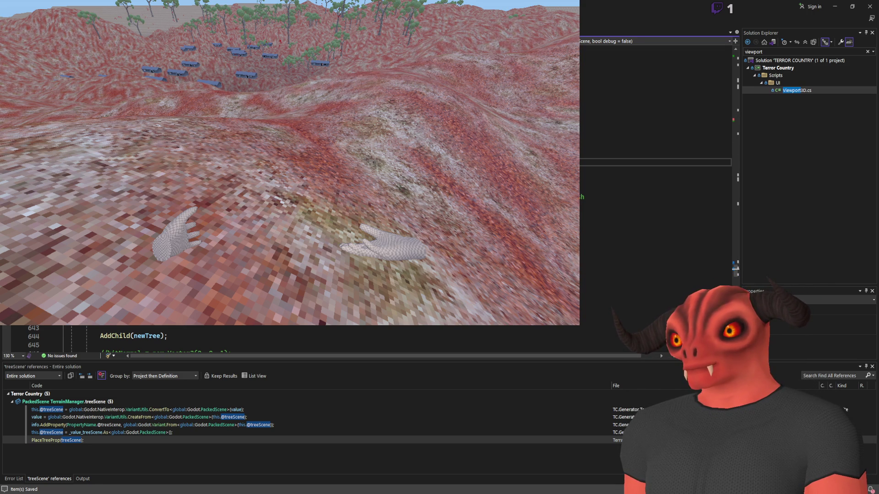
key(Up)
key(Up)
key(Up)
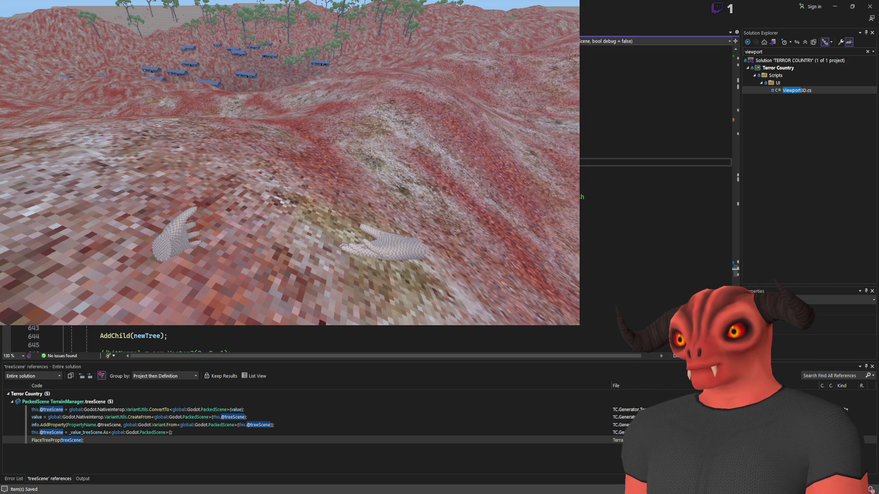
click(655, 162)
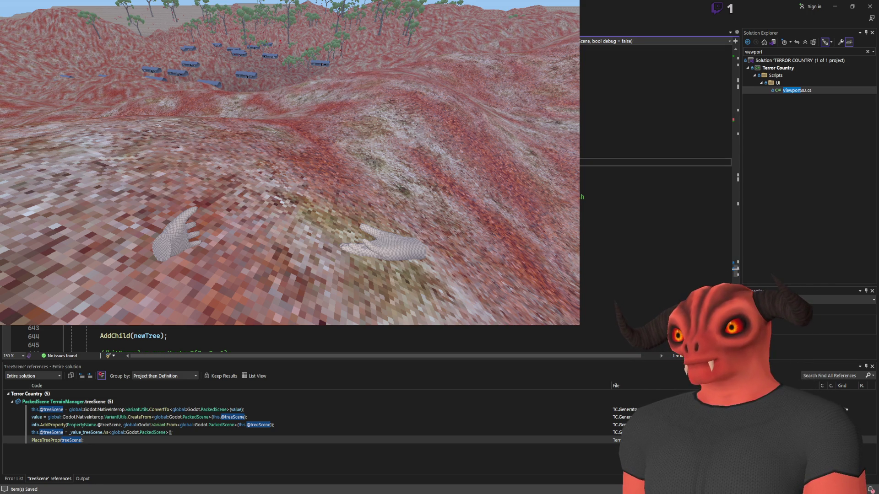
- Review lines 605–608 of the placement code, then return to the Godot editor
scroll(654, 183, up, 9)
click(654, 224)
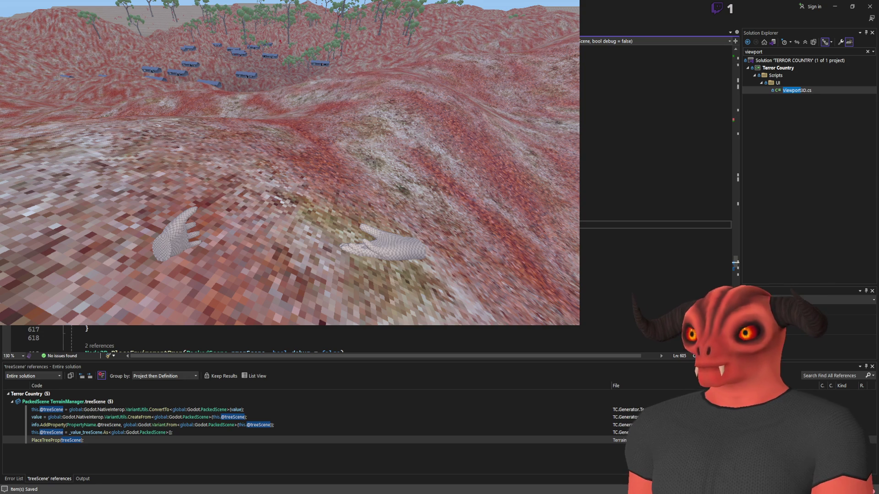
click(654, 243)
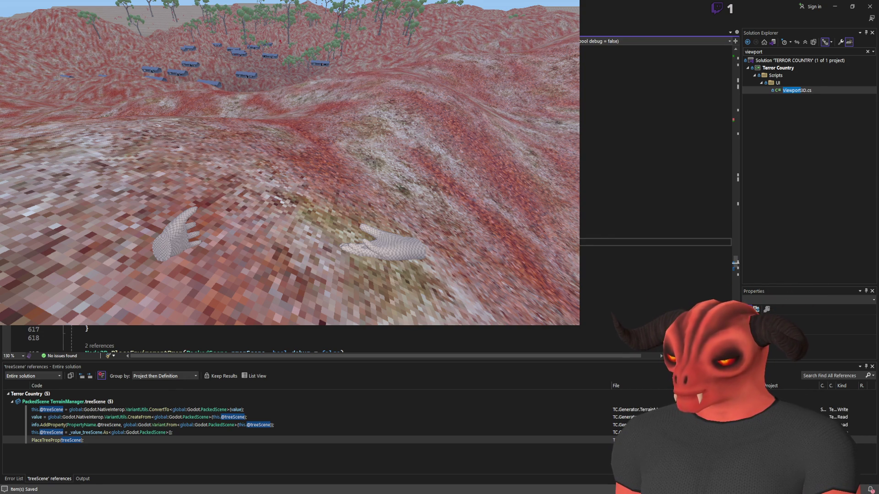
click(654, 225)
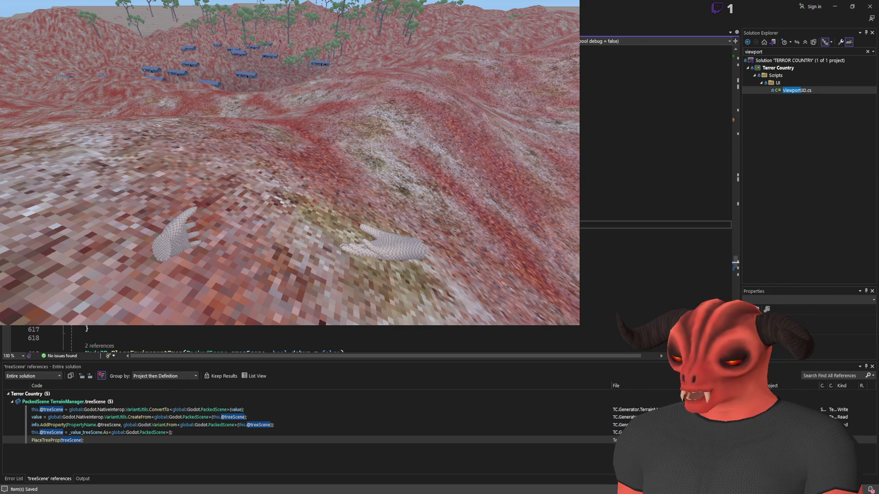
click(654, 250)
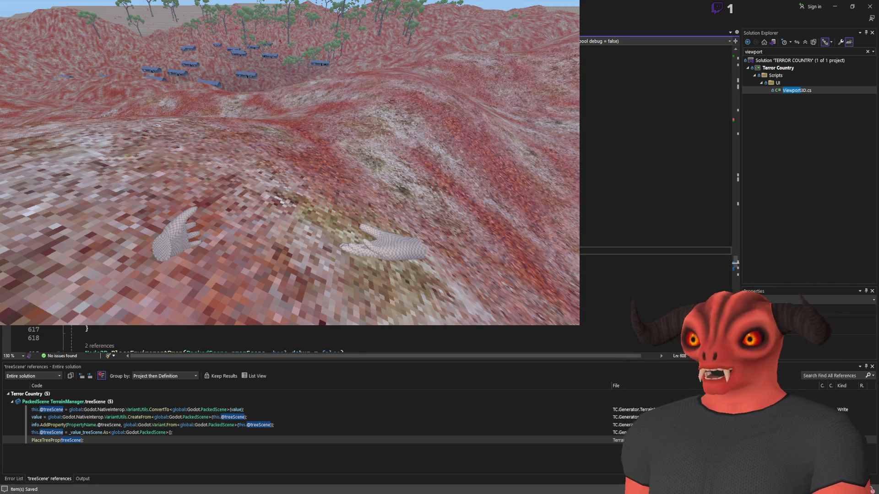
scroll(655, 206, down, 3)
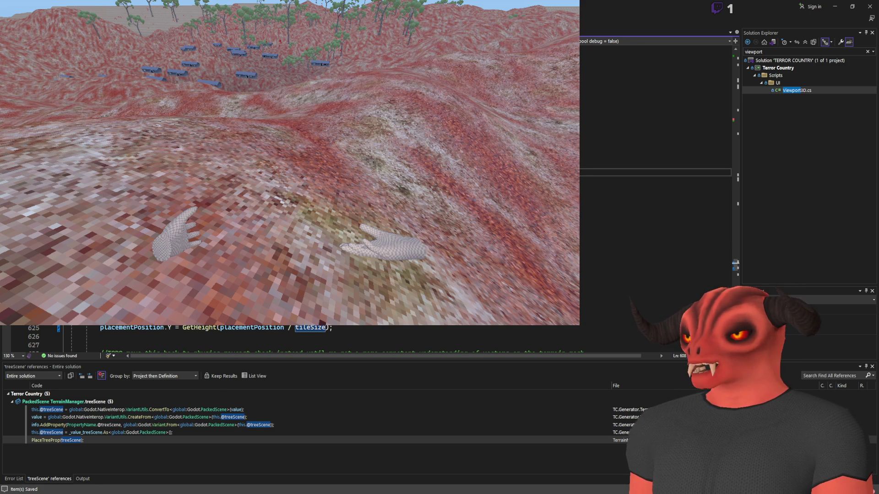
key(alt+Tab)
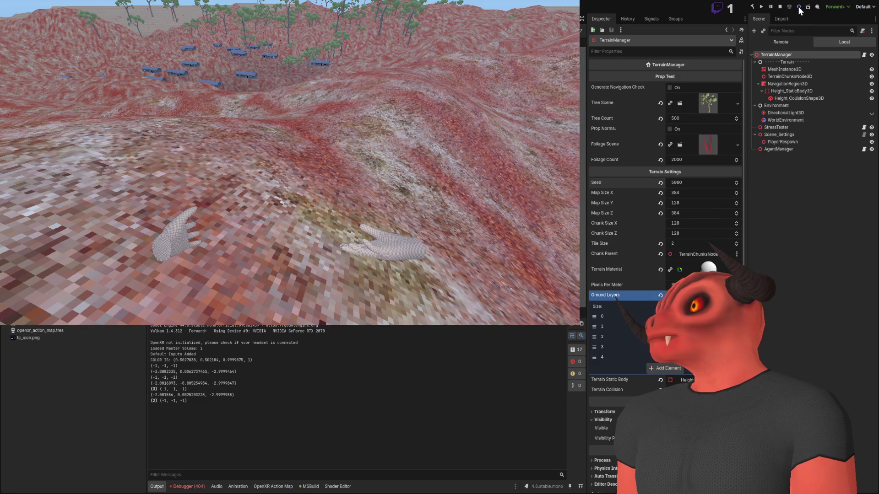
- Restart the running game from Godot's run toolbar
click(798, 6)
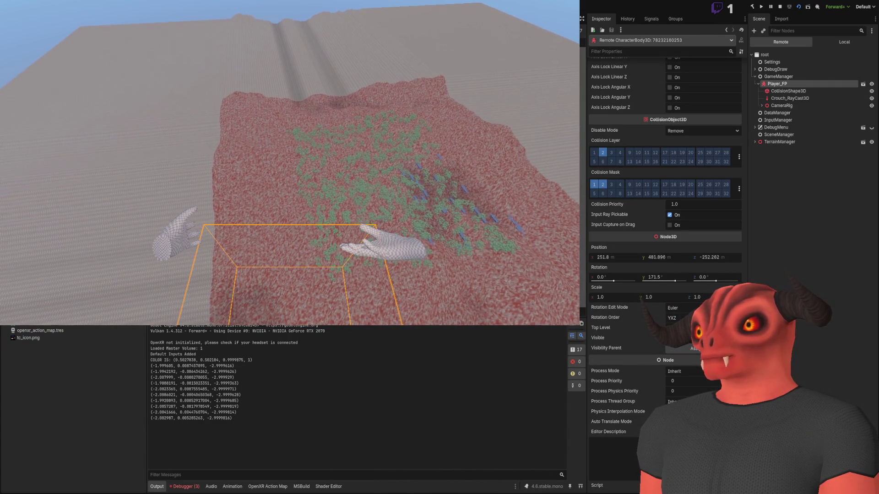
- Pause the game and check maxSizeHalf and lines 605–607 of the placement code in Visual Studio
key(F7)
key(alt+Tab)
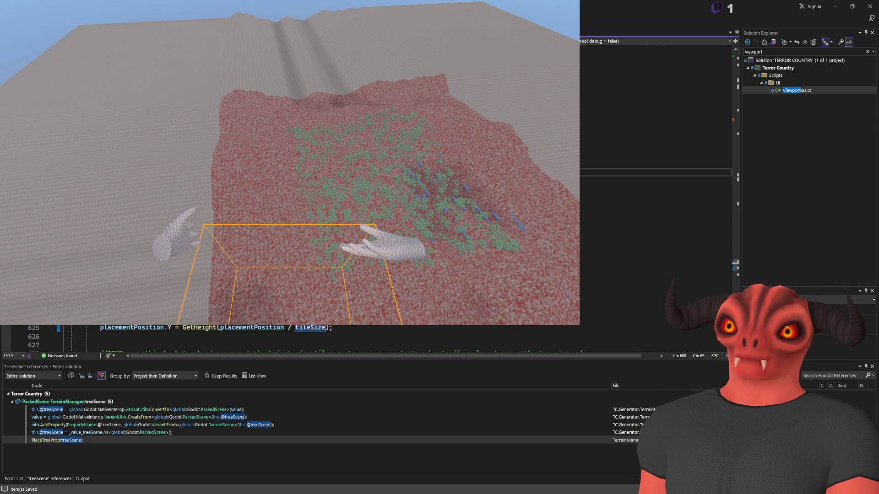
scroll(320, 338, up, 2)
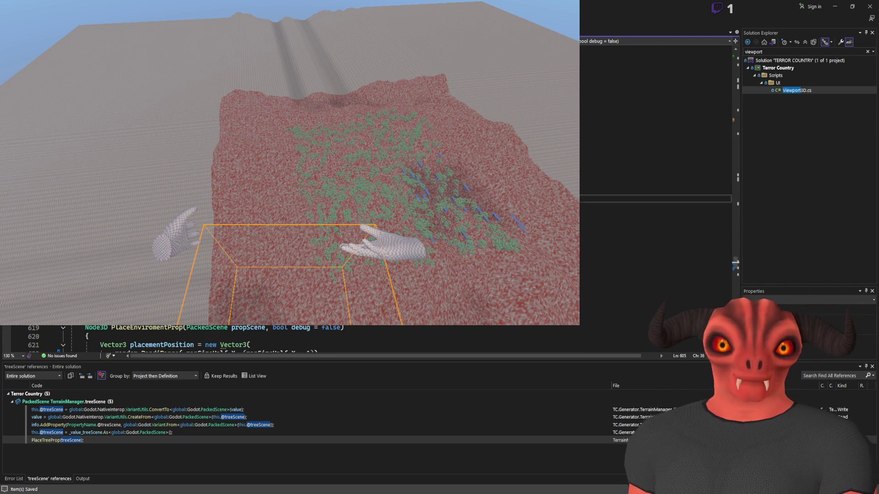
click(224, 351)
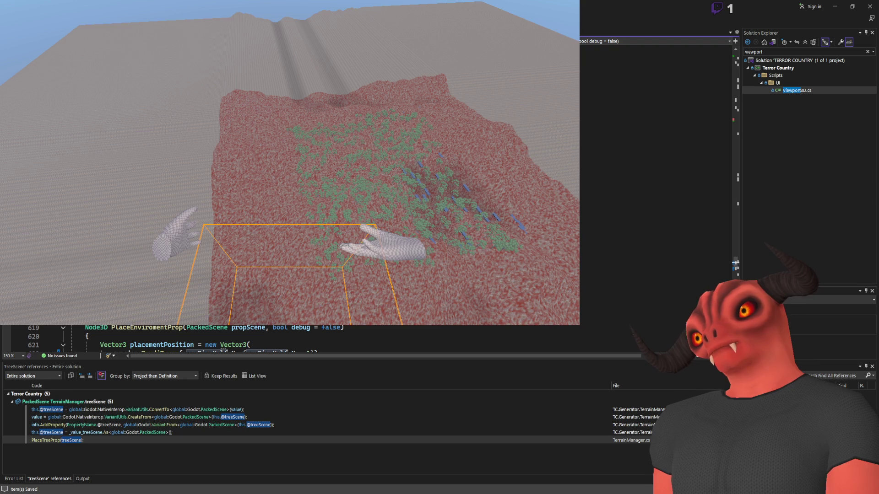
click(641, 199)
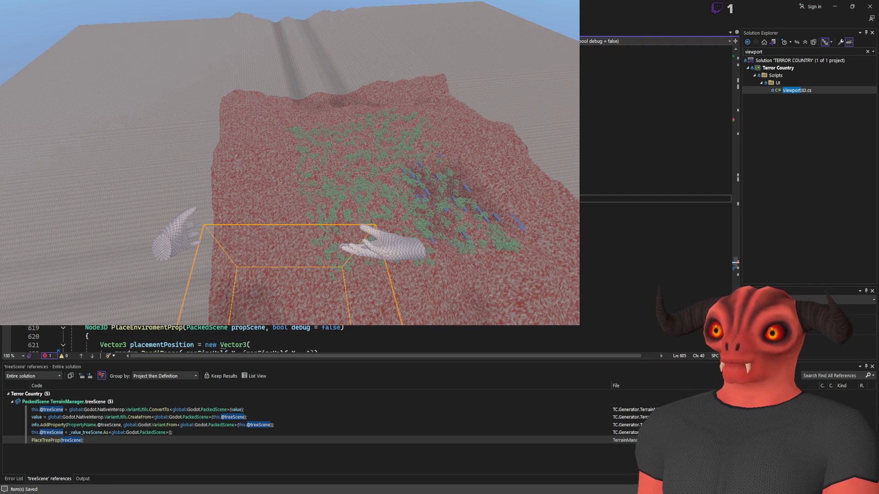
click(640, 216)
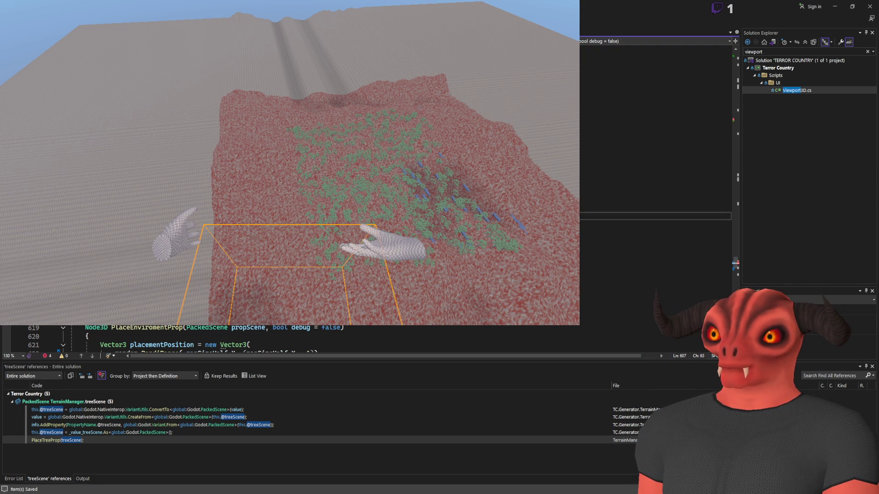
click(640, 198)
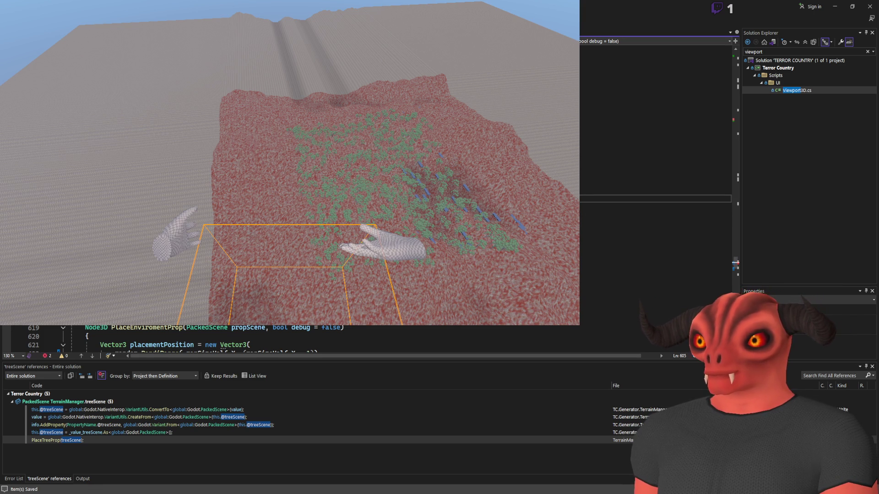
click(640, 216)
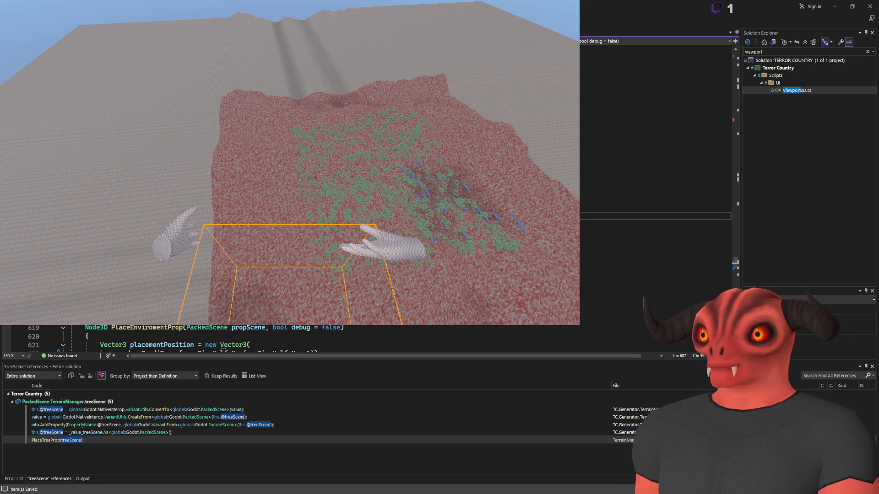
key(alt+Tab)
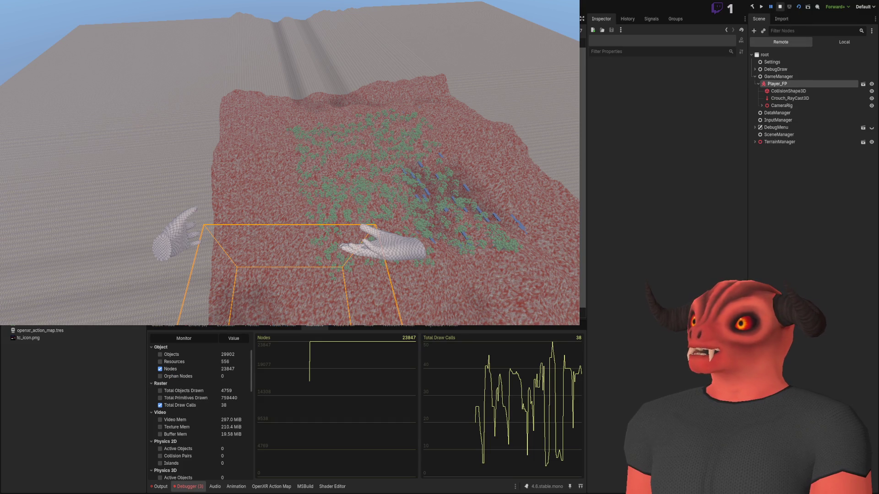
- Stop the game, rebuild and relaunch with F5, then switch to Visual Studio
click(779, 6)
key(F5)
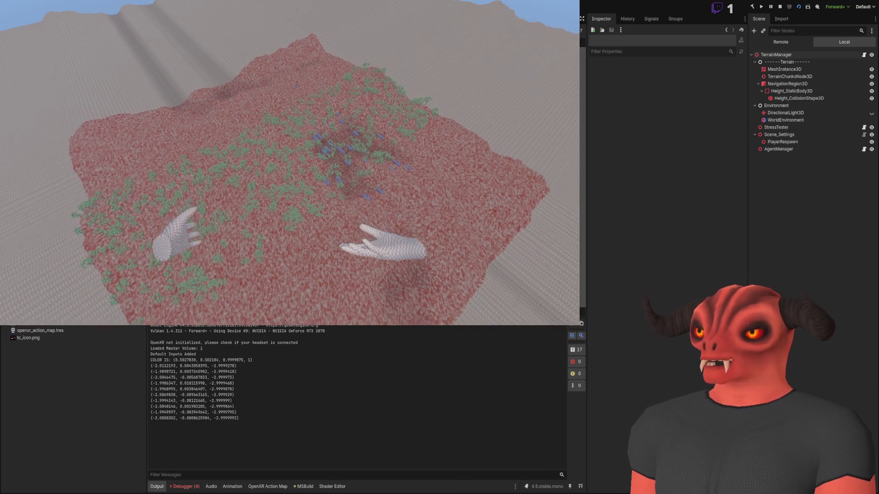
key(alt+Tab)
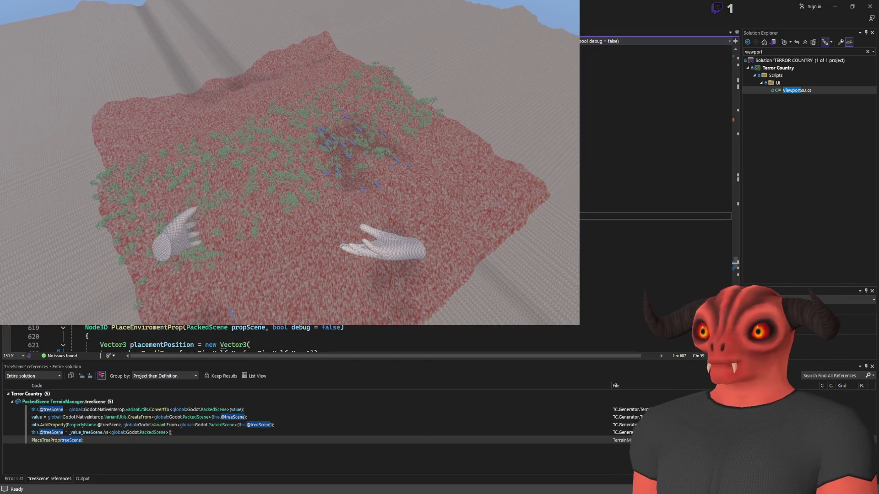
- Fix the error in lines 604–608 of the PlaceEnviromentProp placement code, then return to Godot
click(238, 198)
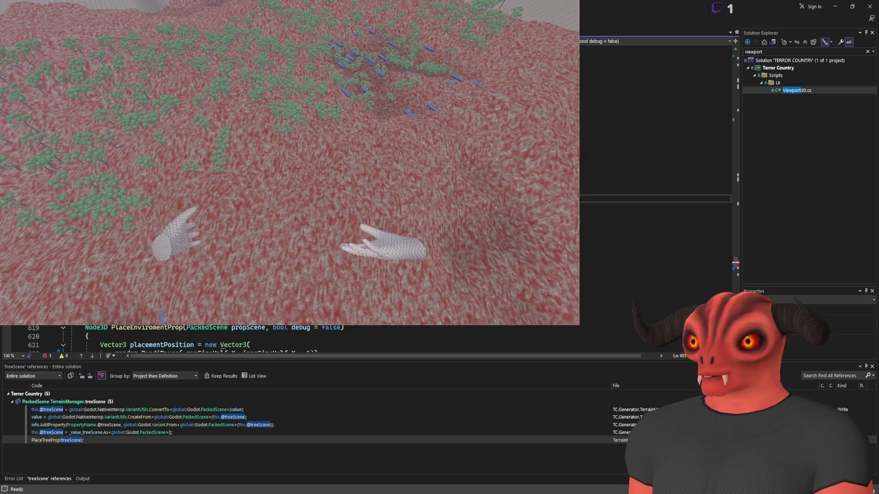
click(654, 215)
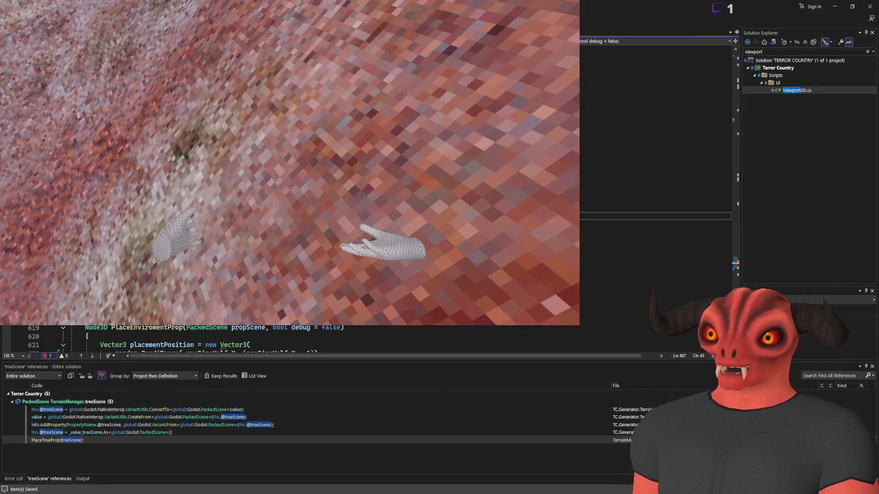
click(655, 198)
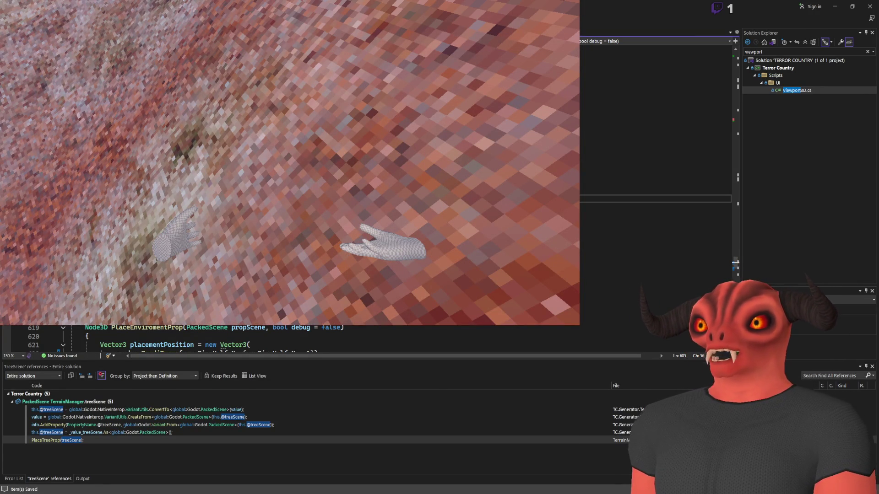
click(654, 190)
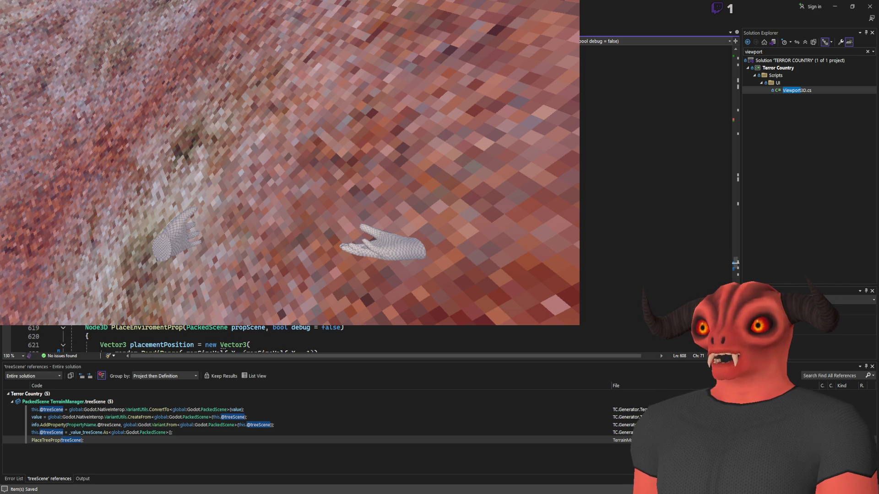
click(655, 224)
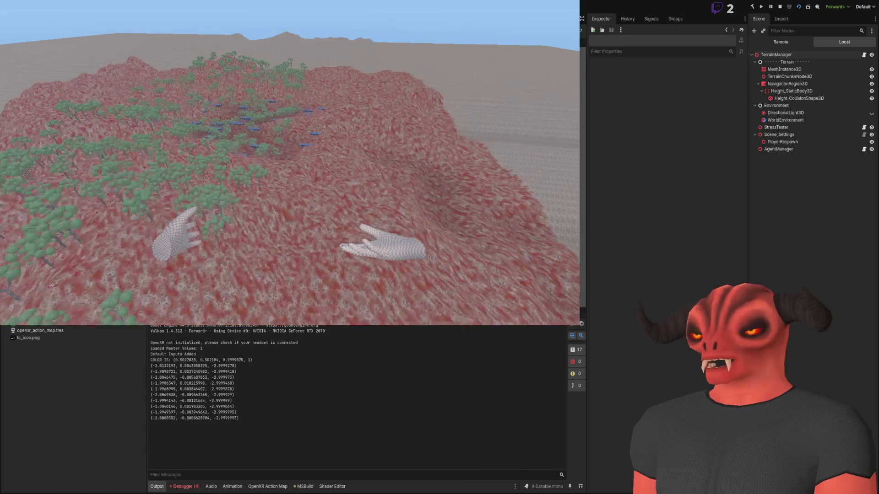
key(alt+Tab)
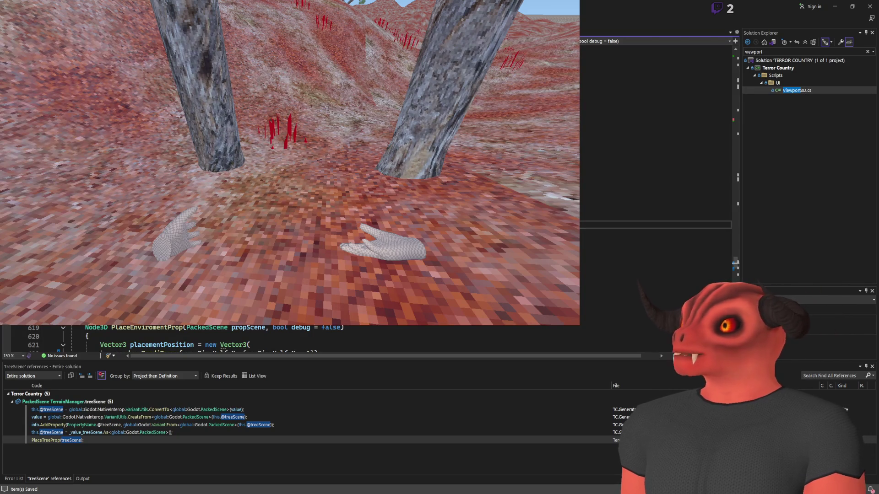
- Save the script and jump to the PlaceTreeProp definition in TerrainManager via Find All References
click(654, 173)
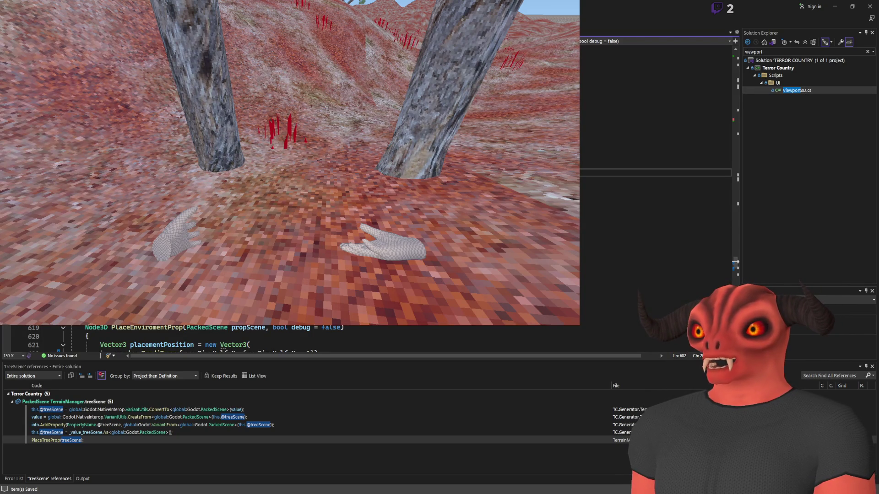
key(shift+F12)
click(75, 417)
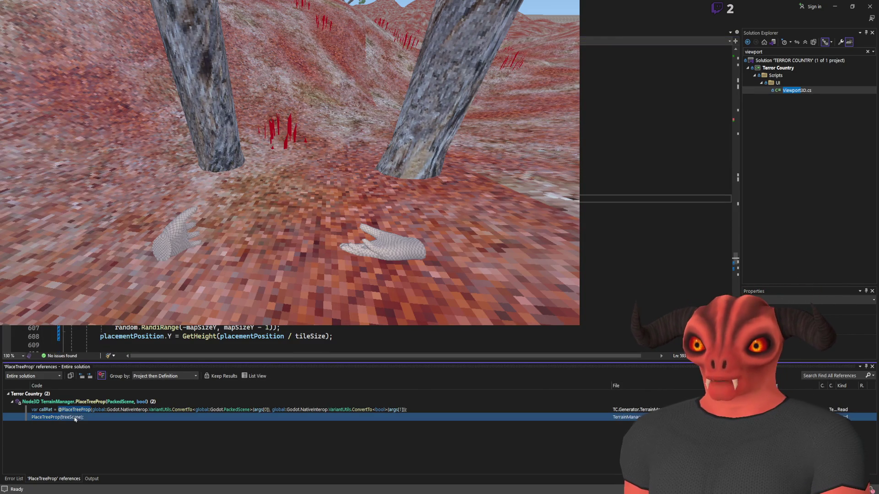
key(ctrl+s)
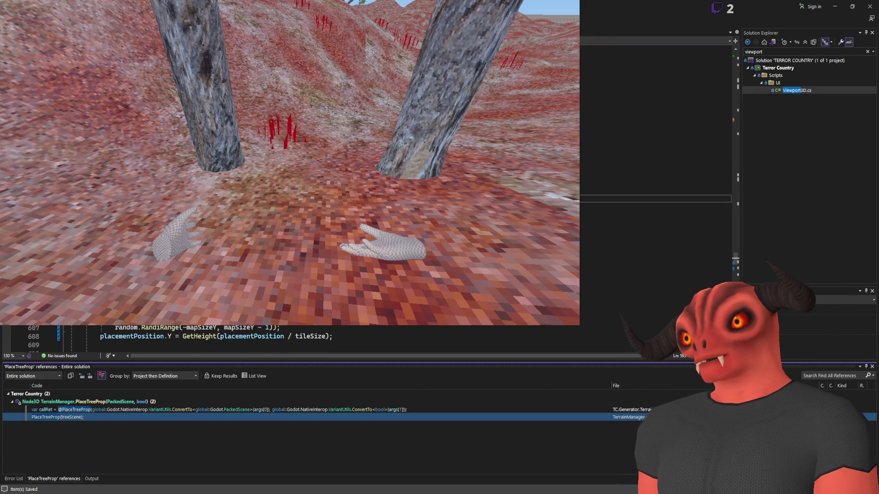
click(113, 402)
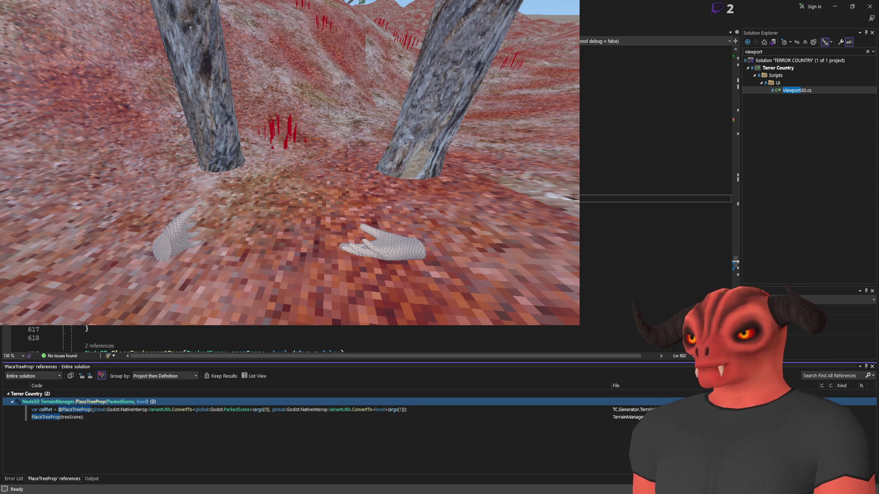
key(alt+Tab)
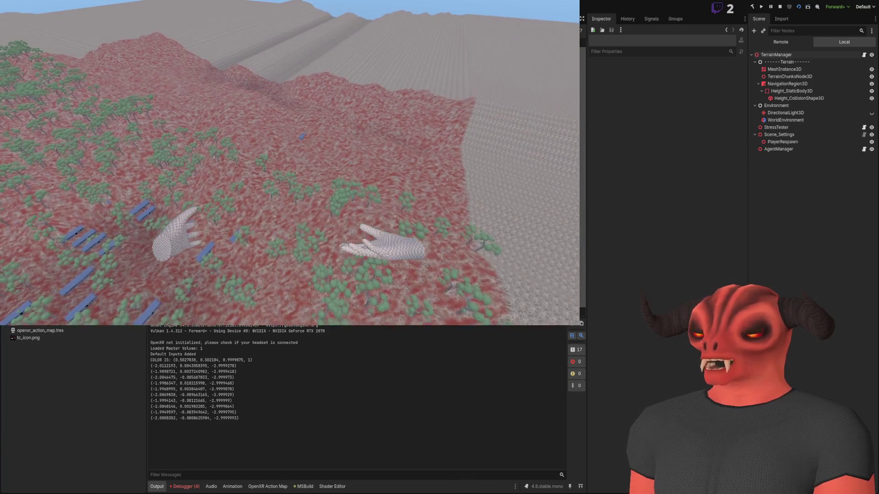
- Inspect the running Player_FP node in the Remote tree, scrolling to its Node3D properties
click(781, 42)
click(777, 83)
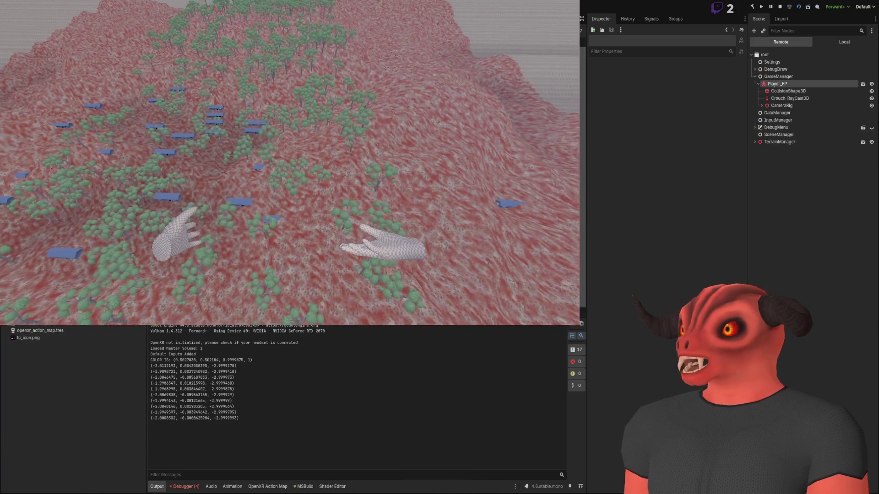
scroll(599, 287, down, 10)
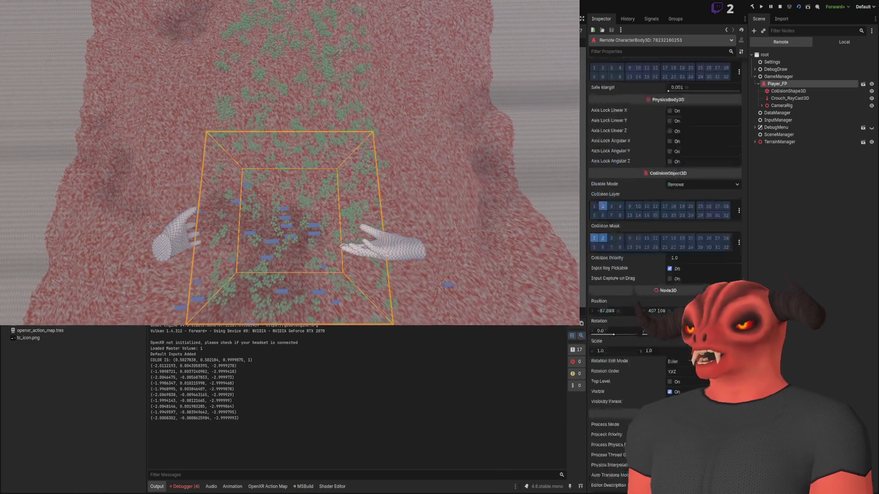
key(alt+Tab)
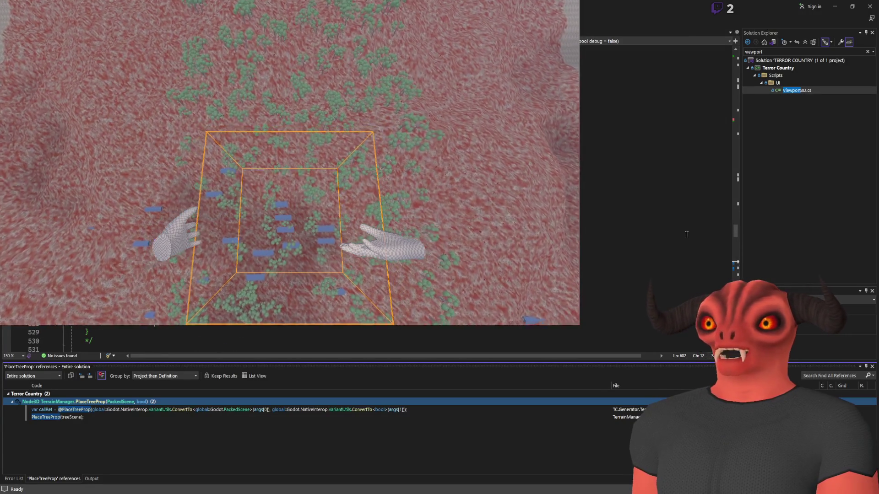
scroll(682, 233, up, 20)
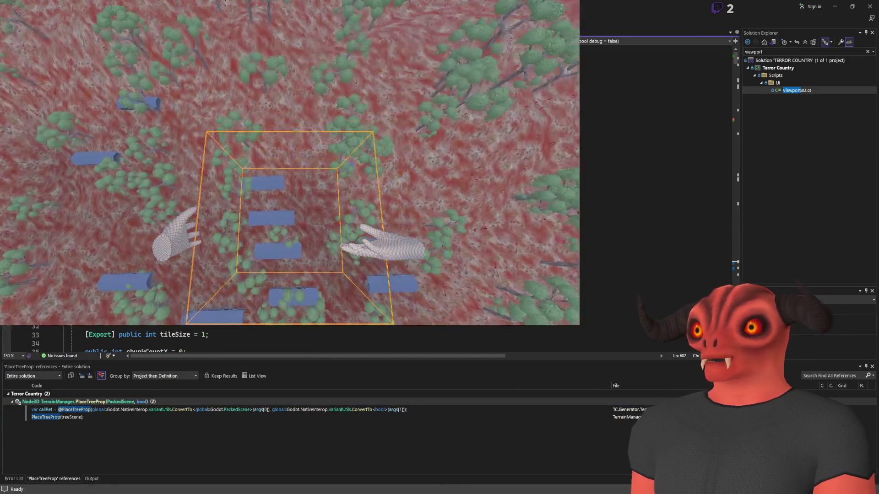
scroll(682, 234, down, 2)
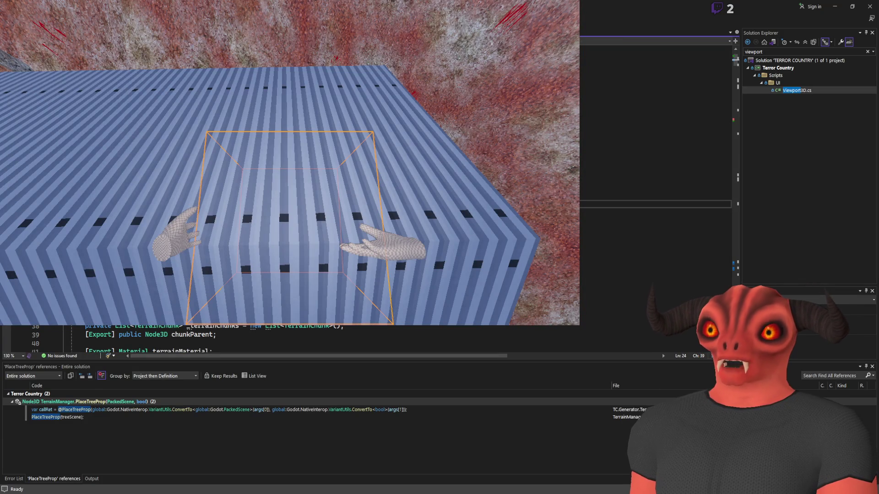
click(682, 221)
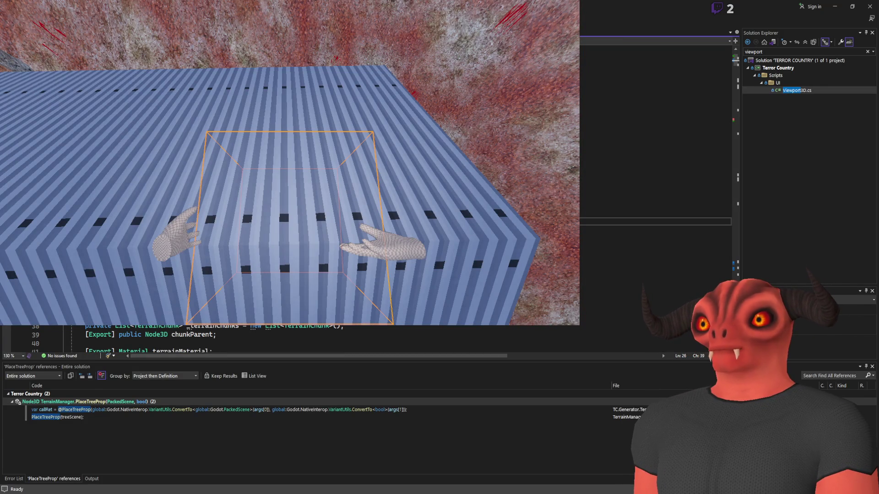
key(alt+Tab)
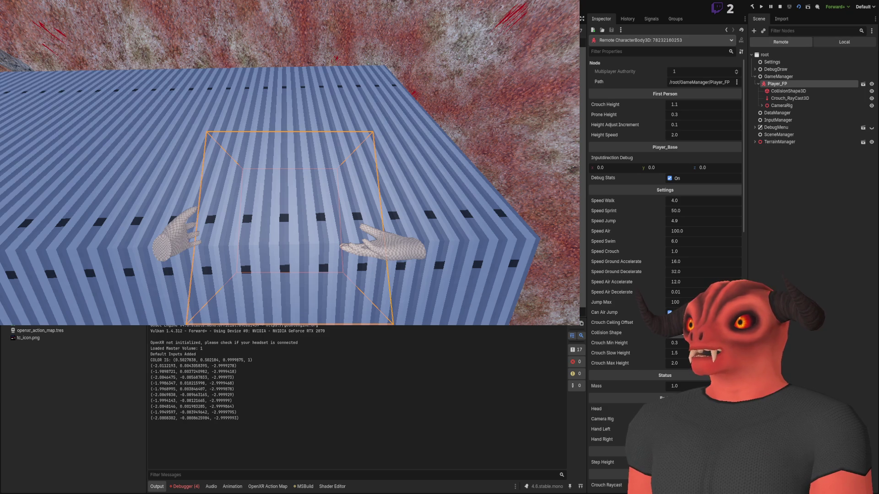
click(775, 57)
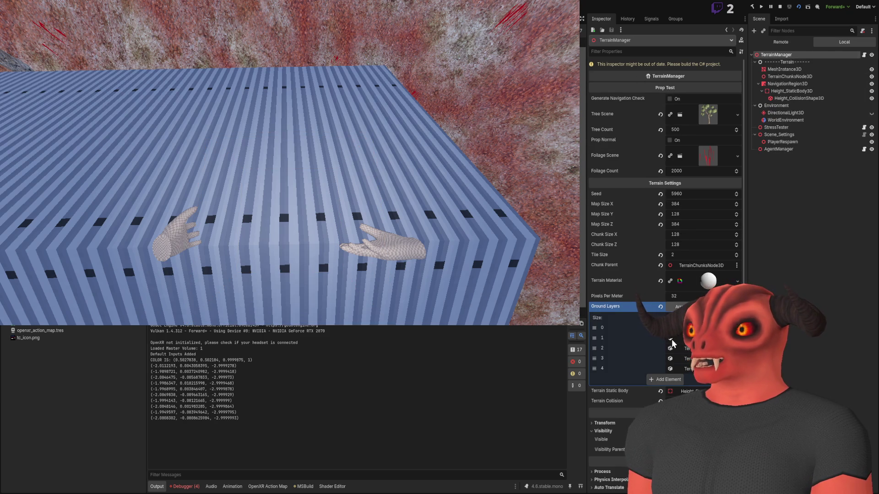
- Return to Visual Studio and move the caret to line 33 of TerrainManager
key(alt+Tab)
key(Up)
key(Up)
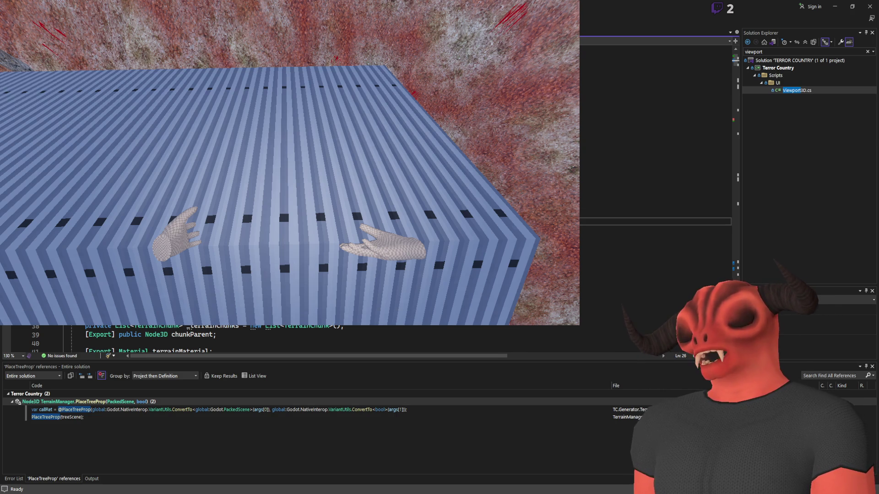
key(Down)
key(Down)
key(Down)
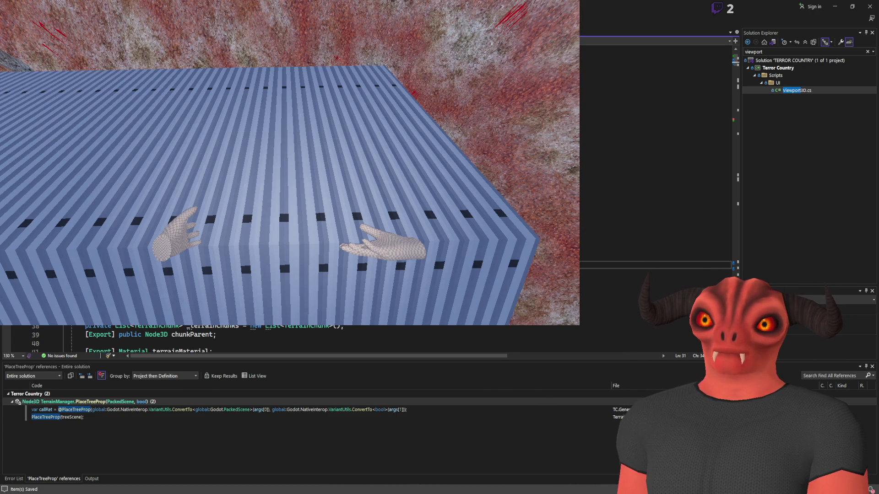
- Bring Godot forward showing TerrainManager with 500 trees, 2000 foliage and seed 5960
key(alt+Tab)
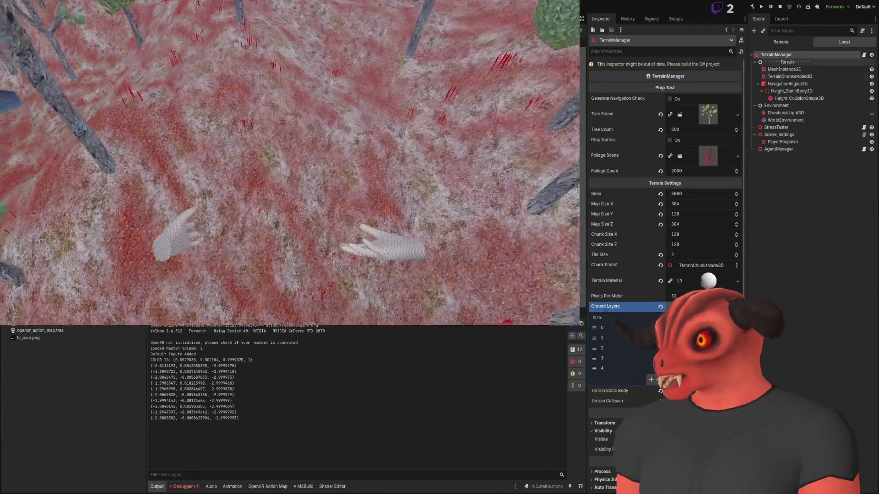
- Expand the remote TerrainManager to its generated Node3D children and inspect Player_FP's properties
click(780, 41)
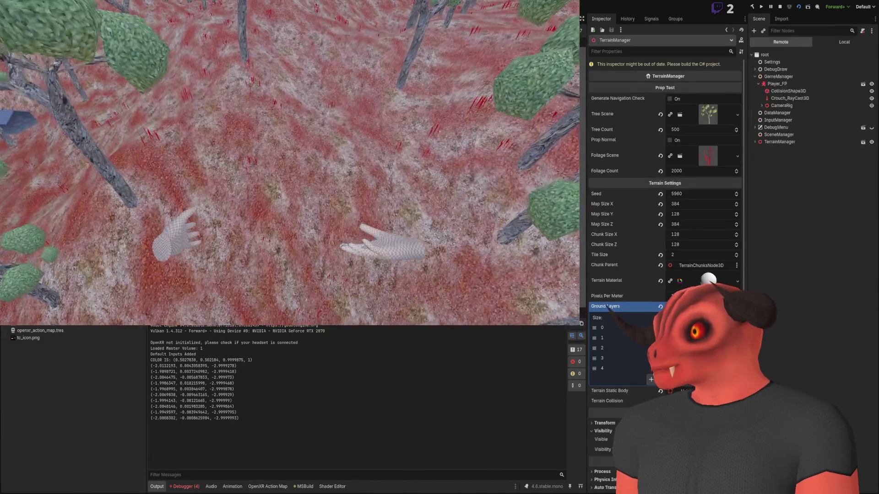
click(778, 142)
double_click(777, 142)
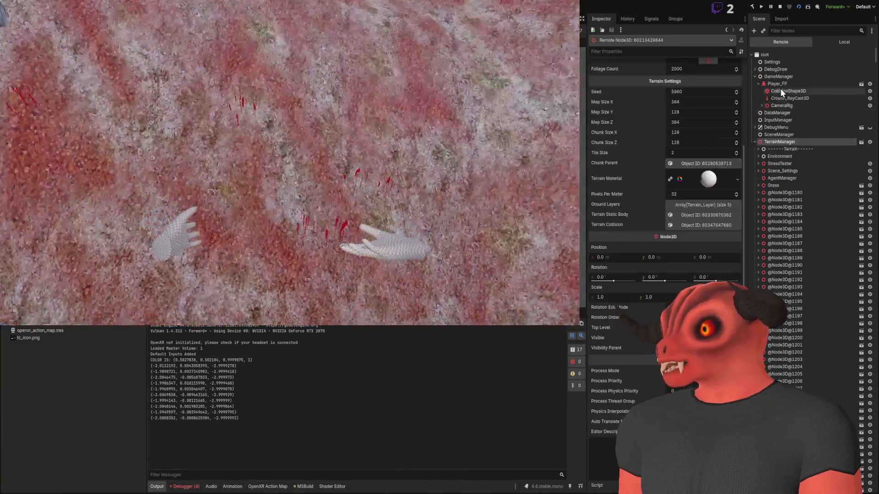
click(778, 84)
scroll(593, 134, down, 10)
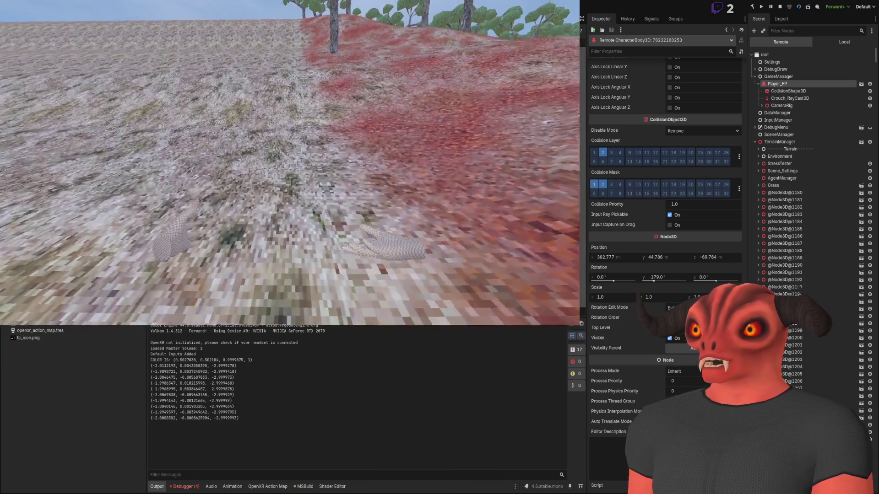
- In Visual Studio, move the caret down two lines in the script, then return to Godot
key(alt+Tab)
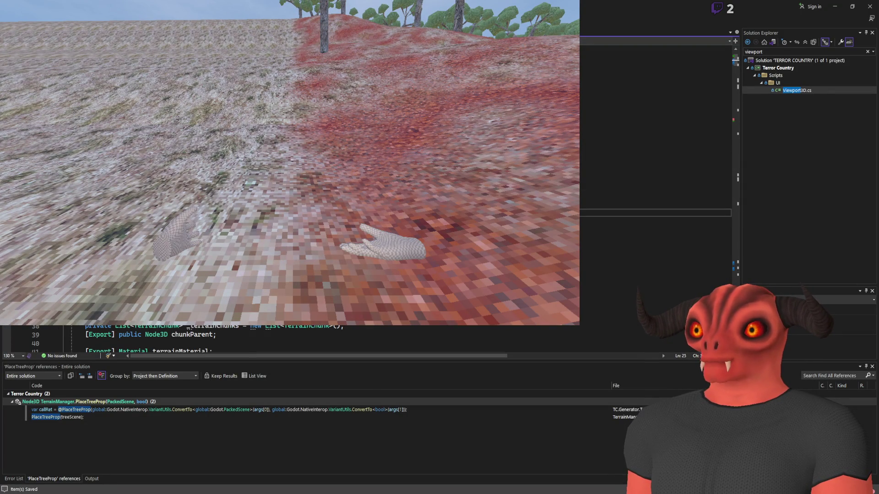
key(Down)
key(Down)
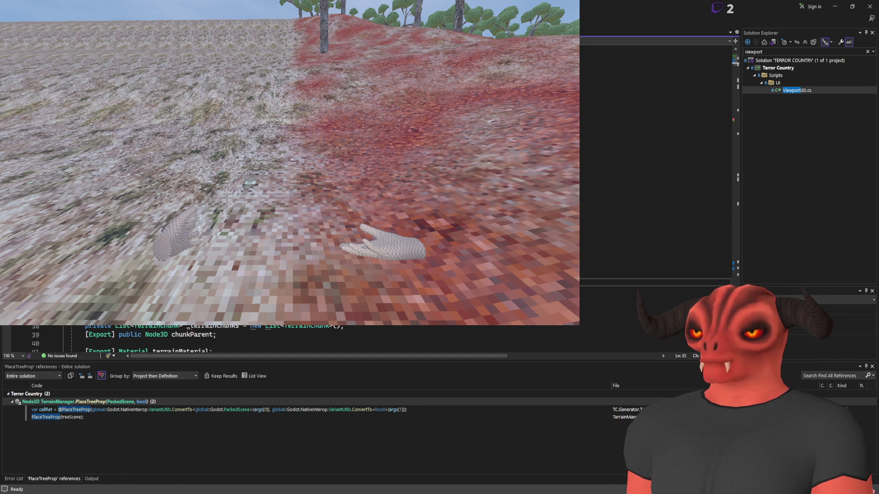
key(alt+Tab)
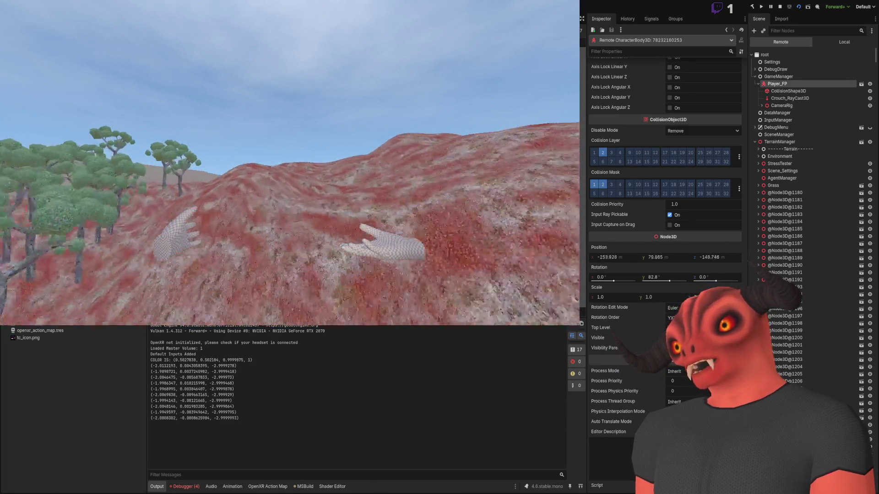
- Walk the player forward and downhill to the red slope beside the gnarled trees
key(w)
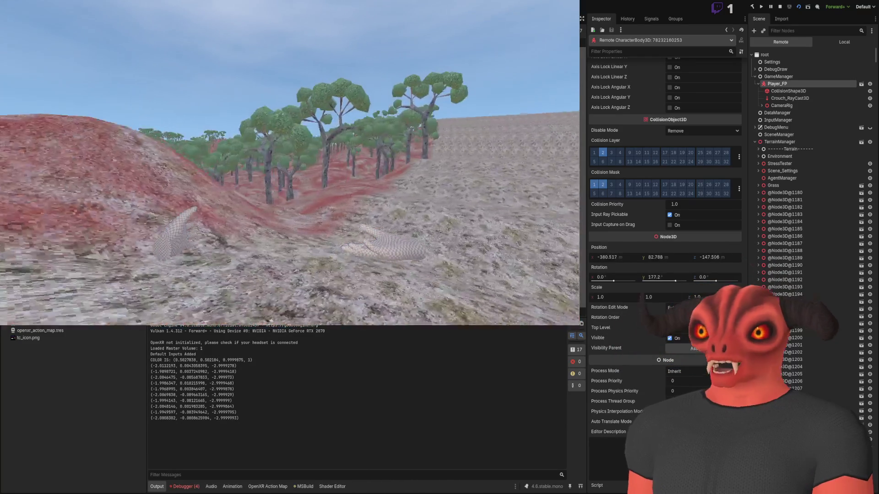
key(w)
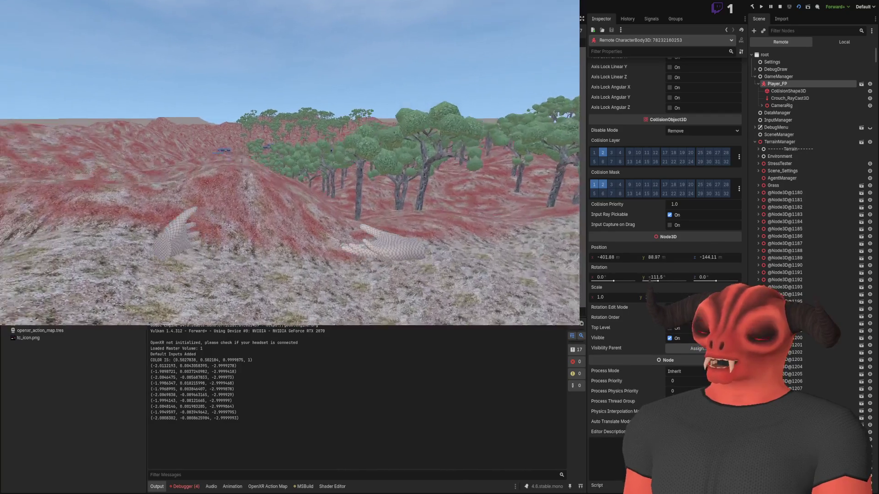
key(w)
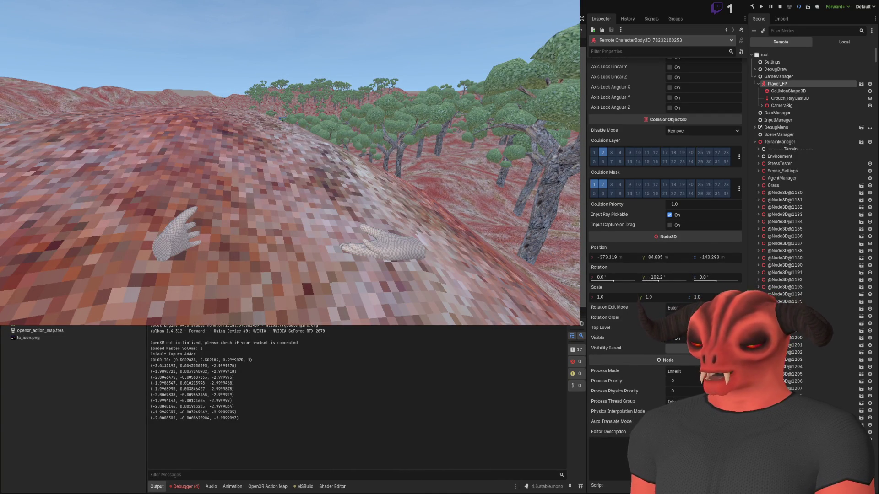
key(alt+Tab)
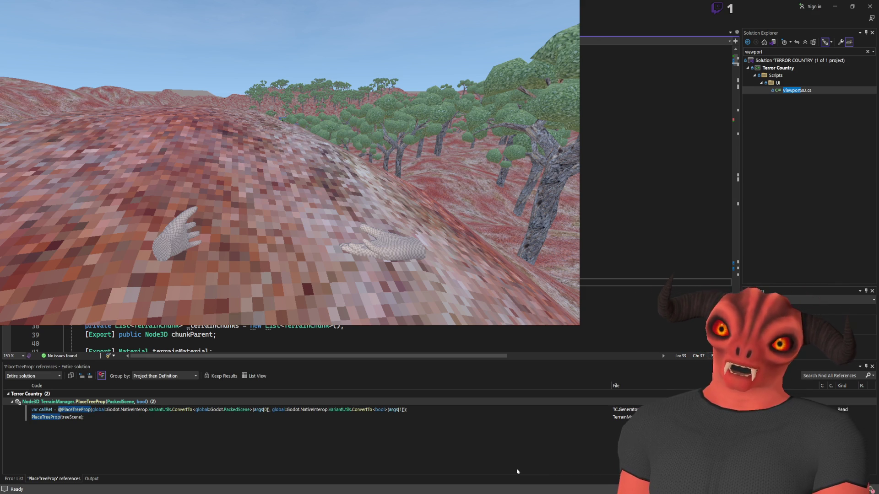
click(641, 204)
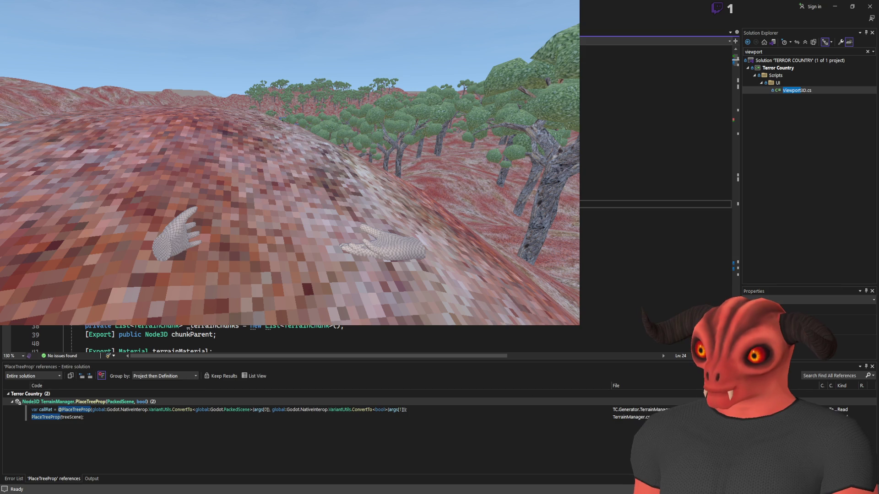
- Undo the script change to restore the commented list line, and save the script
key(alt+Tab)
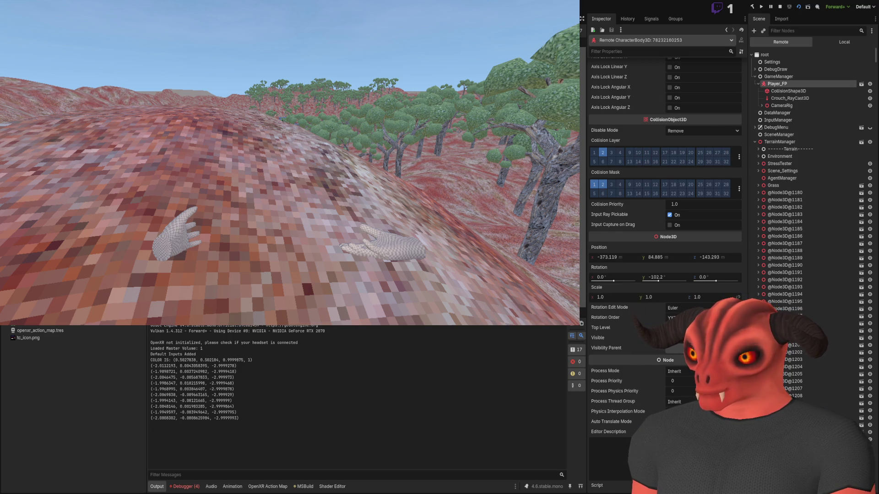
key(alt+Tab)
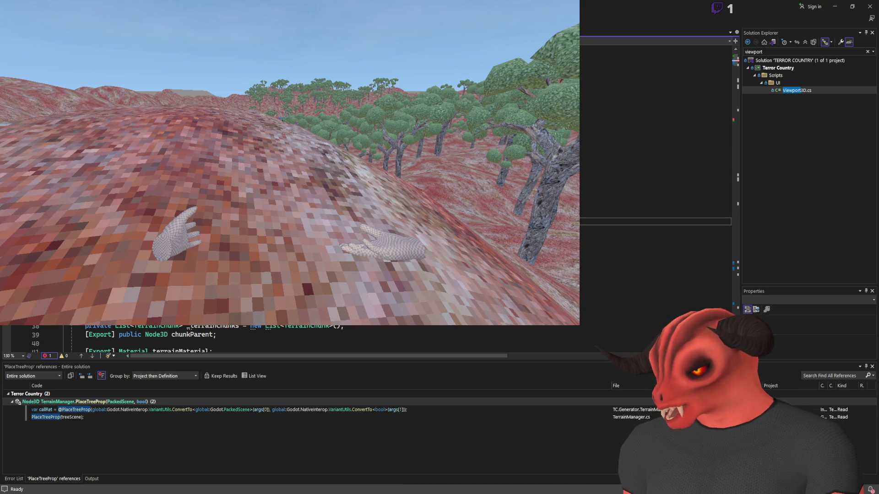
key(ctrl+z)
key(ctrl+z)
key(ctrl+z)
key(ctrl+z)
key(ctrl+s)
drag(735, 238, 735, 68)
click(654, 228)
scroll(655, 228, up, 6)
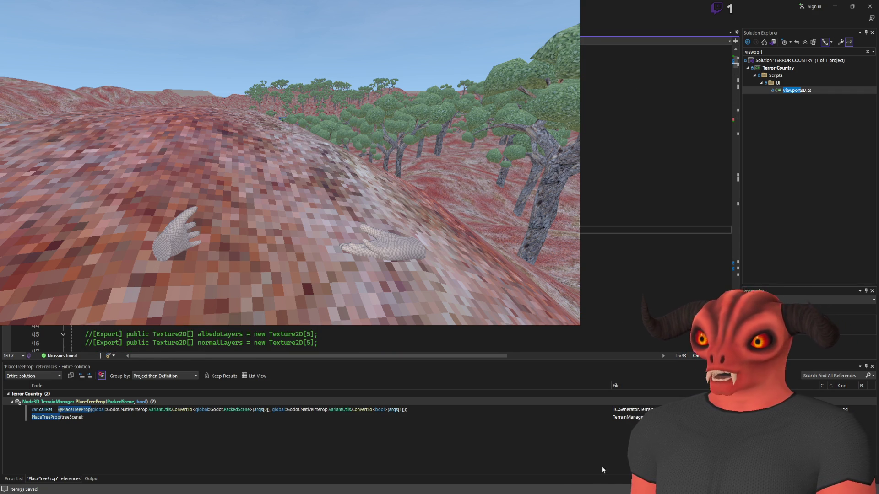
- Stop the running VR game and return to the WorldGeneration scene editor
key(alt+Tab)
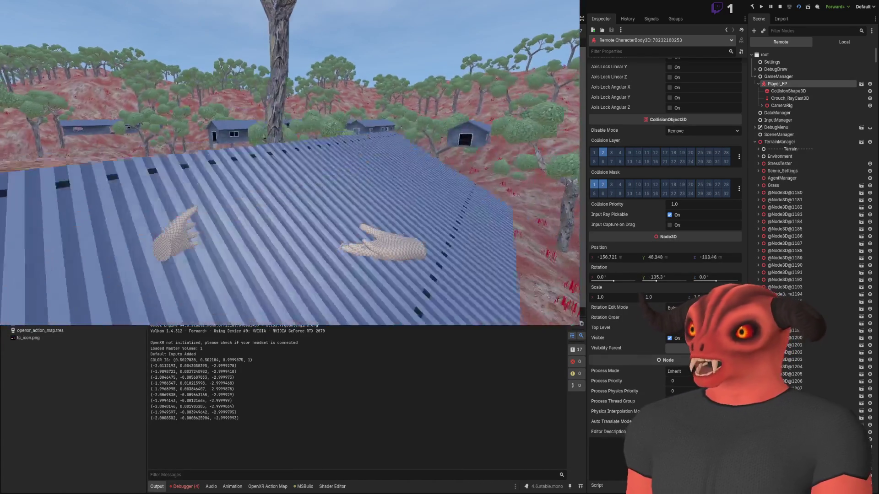
key(F8)
click(803, 43)
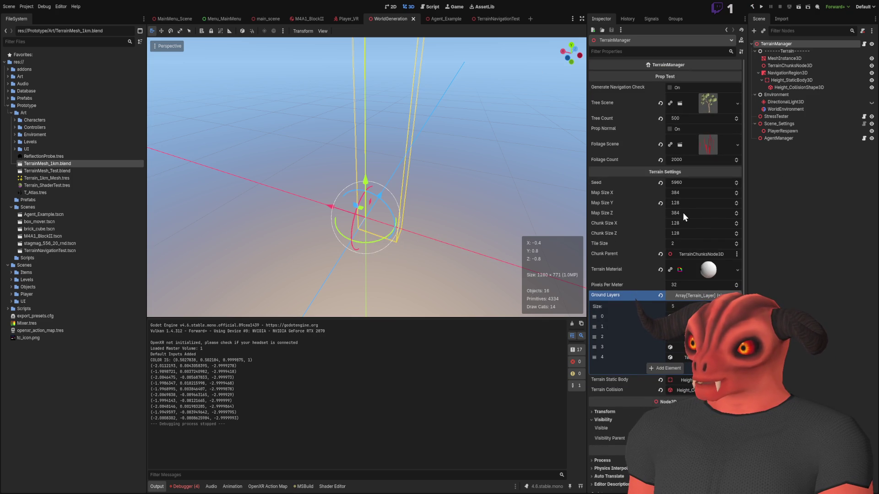
- Change the mapSizeY default value in TerrainManager.cs to 96
key(alt+Tab)
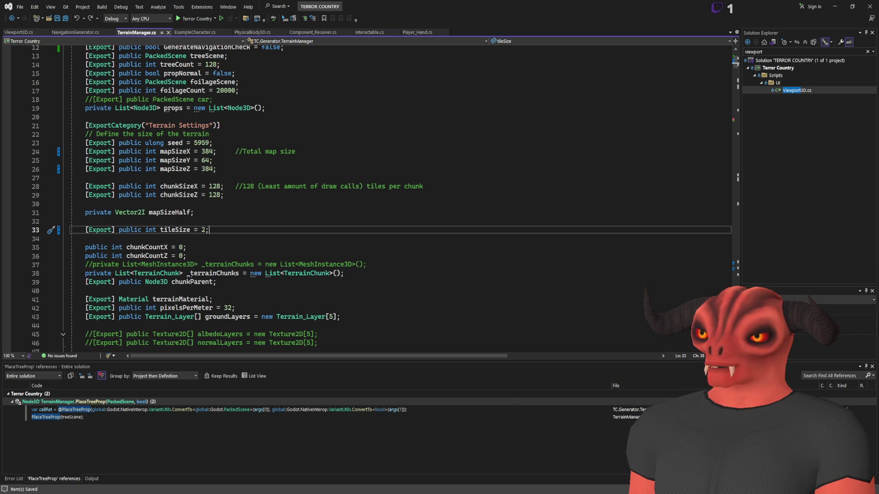
double_click(205, 265)
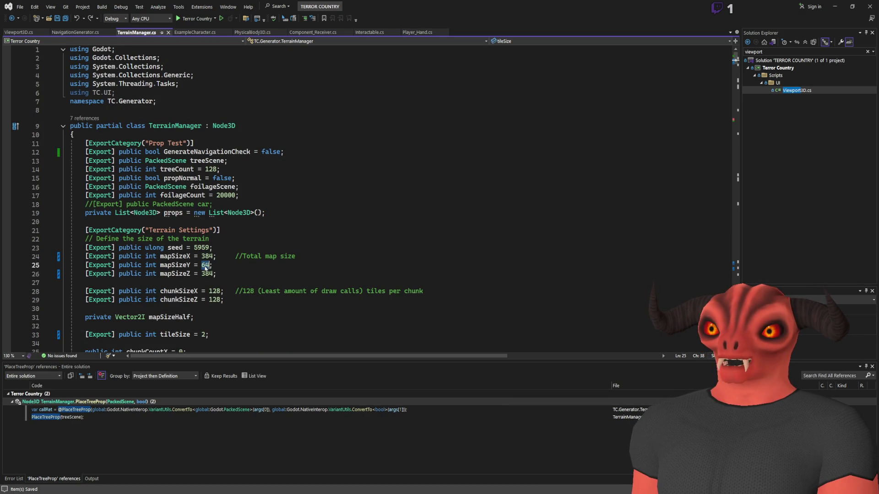
text(9)
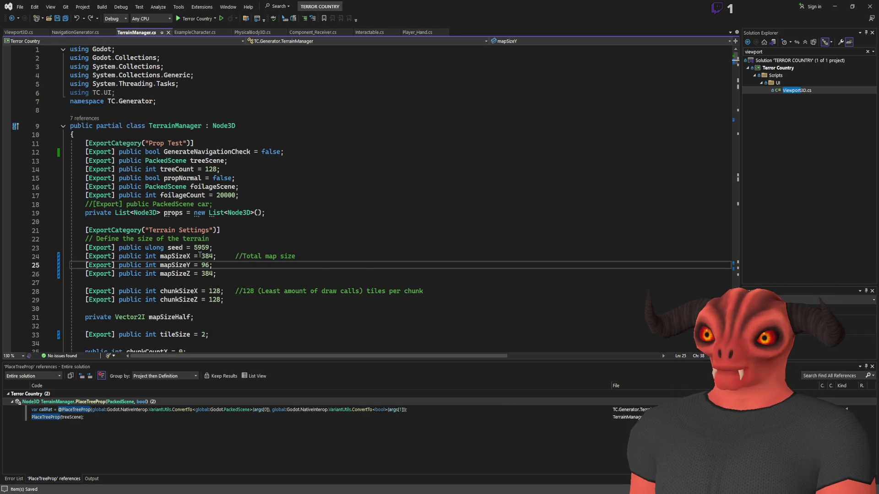
- Set TerrainManager's Map Size Y to 96, rebuild the .NET project, and select Scene_Settings
key(alt+Tab)
click(709, 213)
text(96)
key(Return)
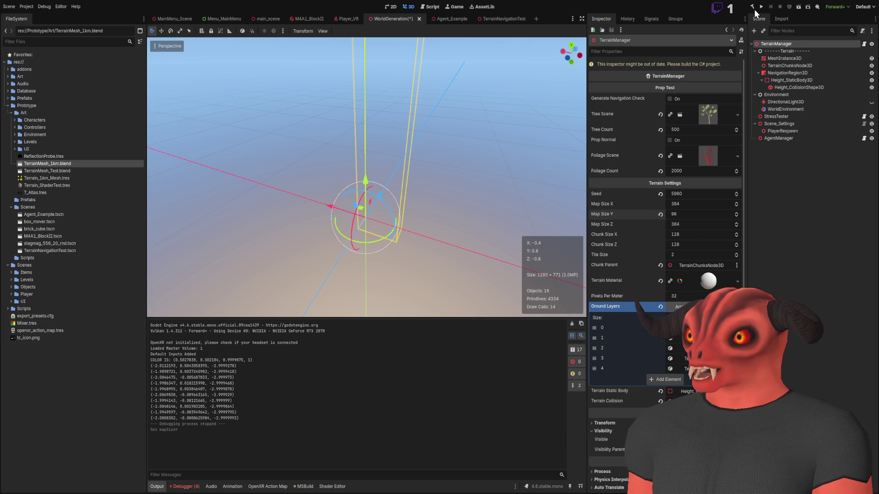
click(752, 6)
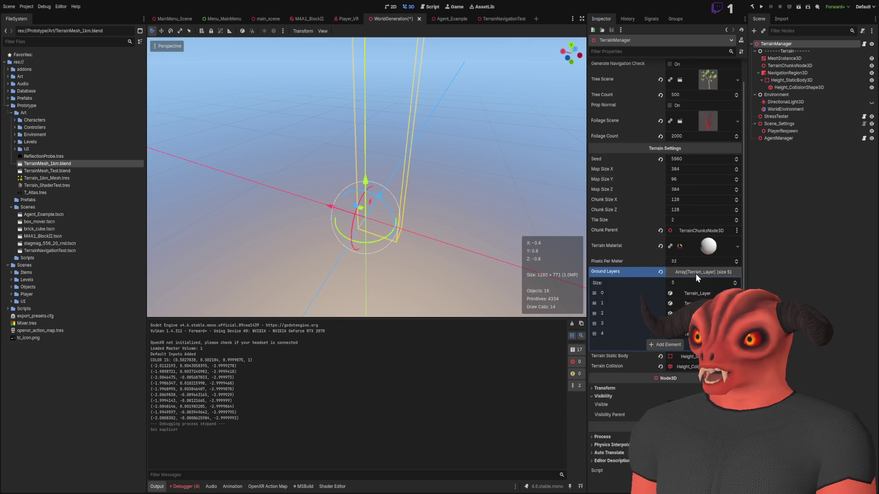
click(696, 272)
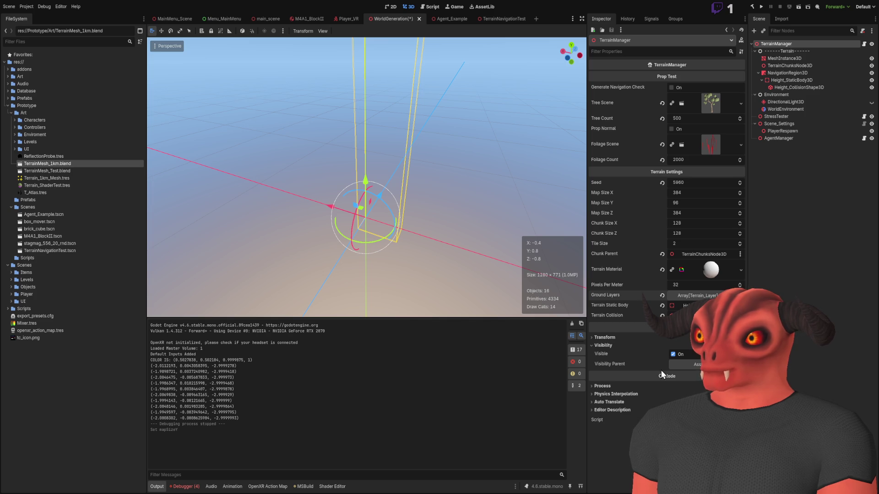
click(780, 123)
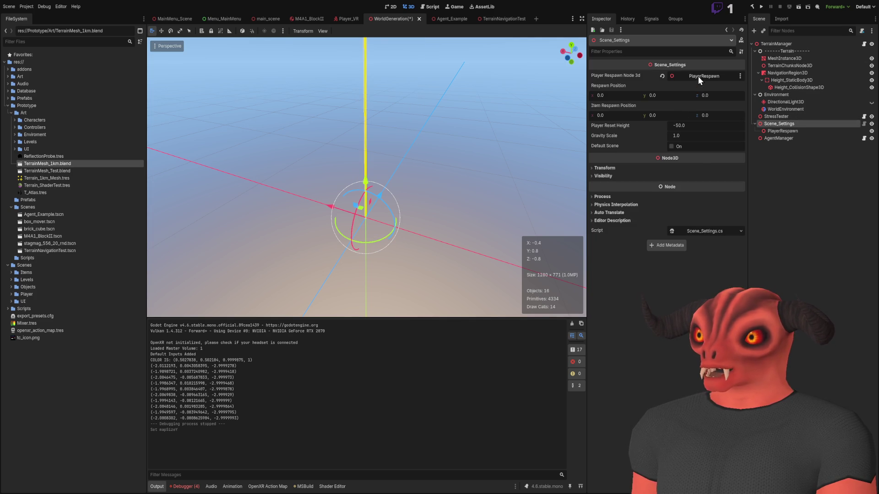
- Raise PlayerRespawn's Position Y to 100 and save the WorldGeneration scene
click(786, 133)
click(673, 95)
text(100)
key(Return)
key(ctrl+s)
- Check the TerrainManager.cs code in Visual Studio, then return to Godot
key(alt+Tab)
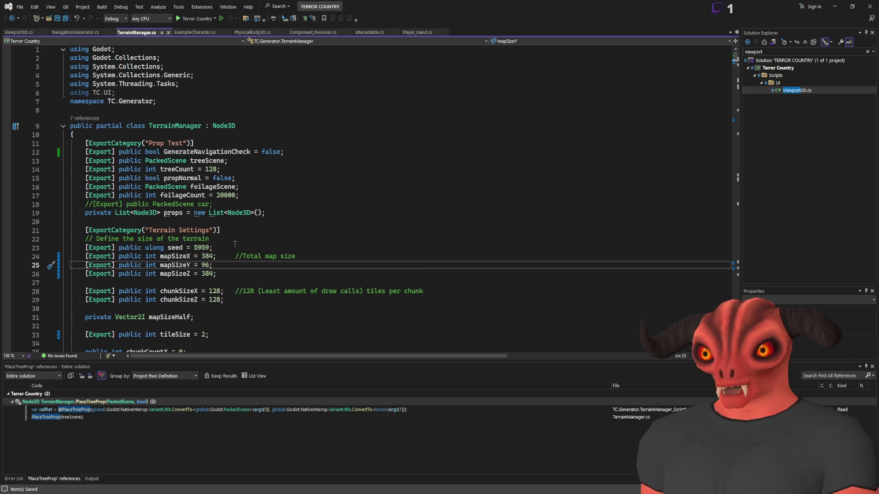
scroll(175, 178, down, 5)
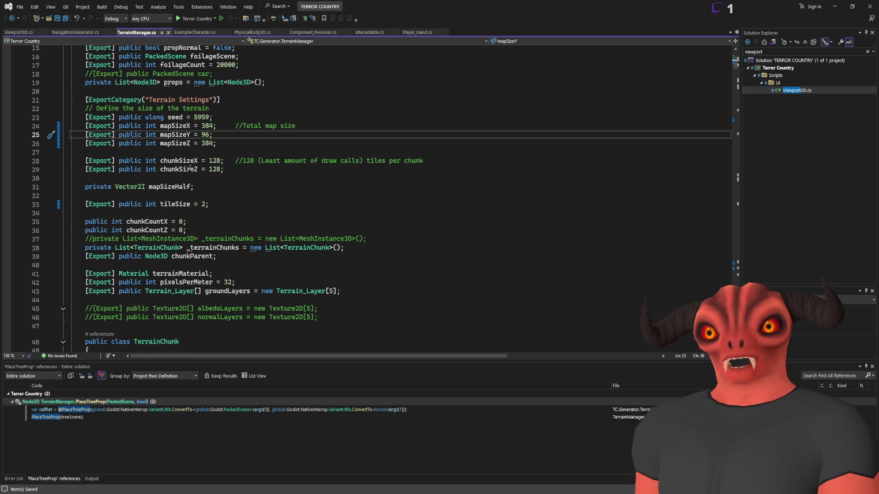
key(alt+Tab)
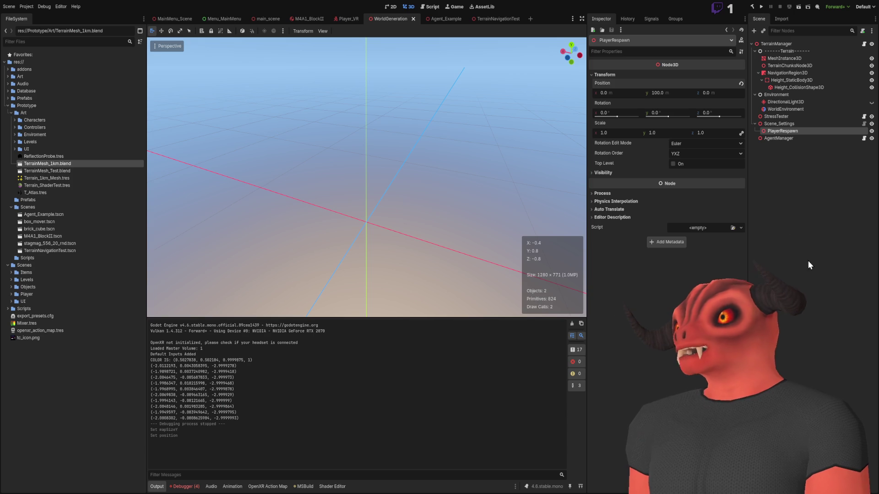
key(alt+Tab)
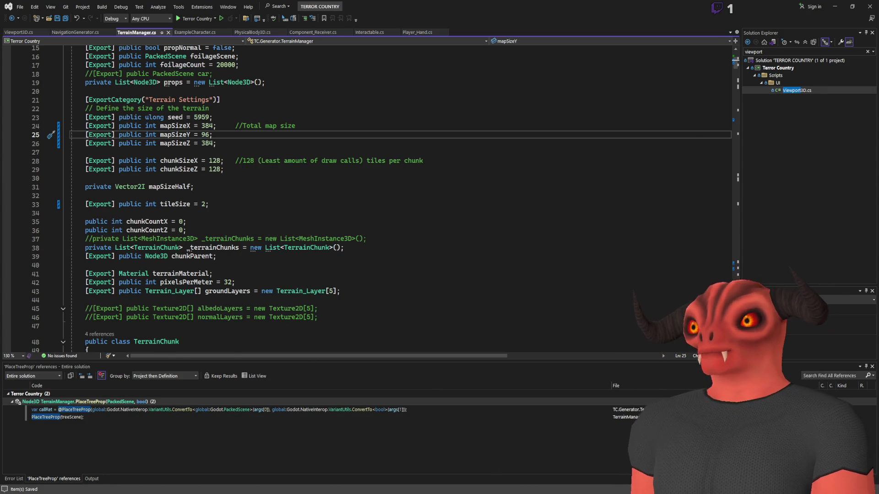
key(alt+Tab)
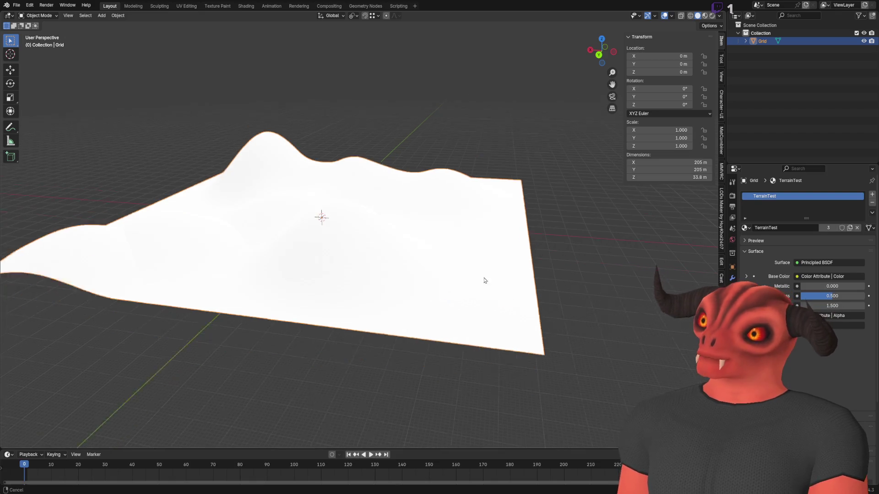
- Inspect the hilly terrain grid in Edit Mode, return to Object Mode unchanged, then leave Blender
key(Tab)
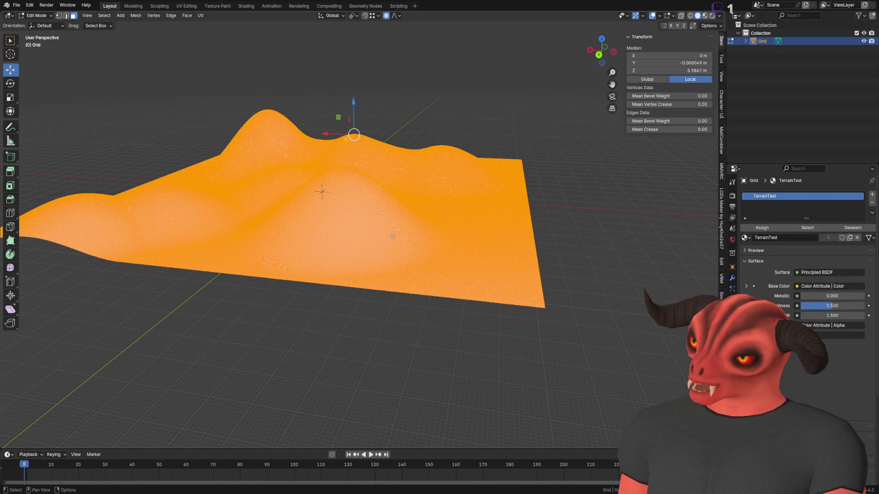
drag(392, 237, 450, 259)
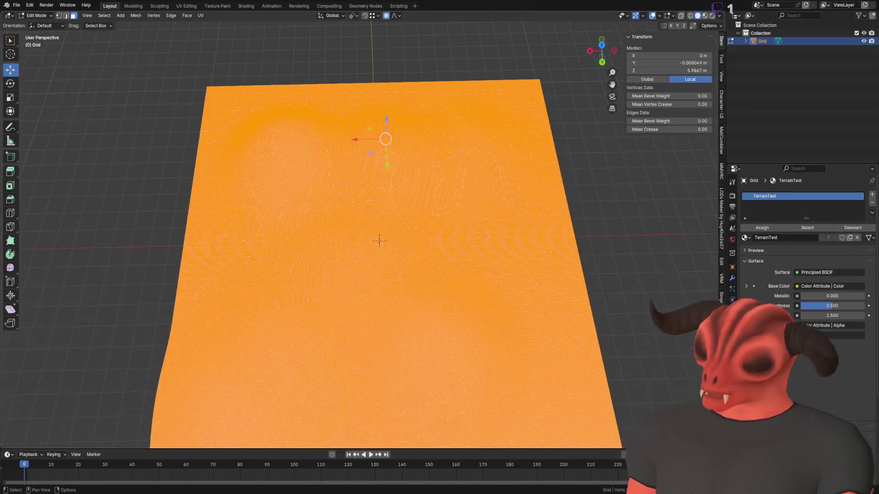
key(Tab)
mouse_move(323, 125)
mouse_down()
mouse_move(363, 252)
mouse_move(337, 314)
mouse_move(433, 261)
mouse_move(453, 265)
mouse_move(375, 287)
mouse_move(379, 274)
mouse_up()
key(alt+Tab)
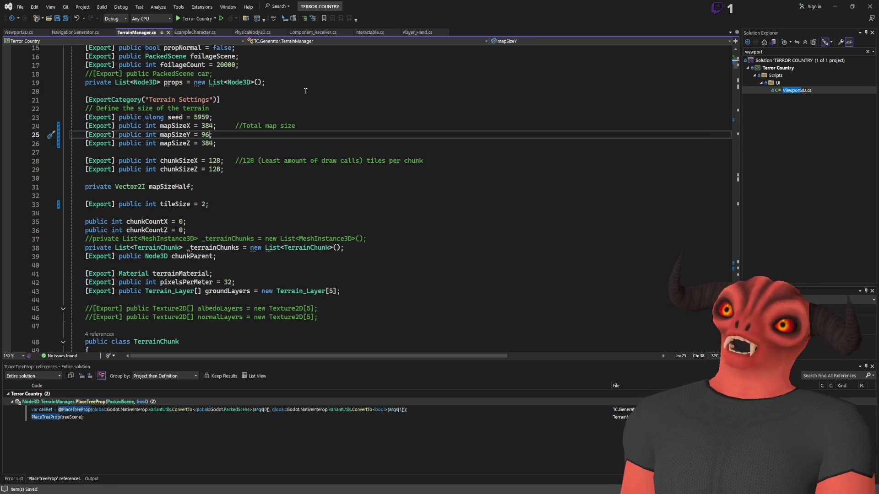
- Select Scene_Settings in the Godot editor and look around the viewport before switching to Blender
key(alt+Tab)
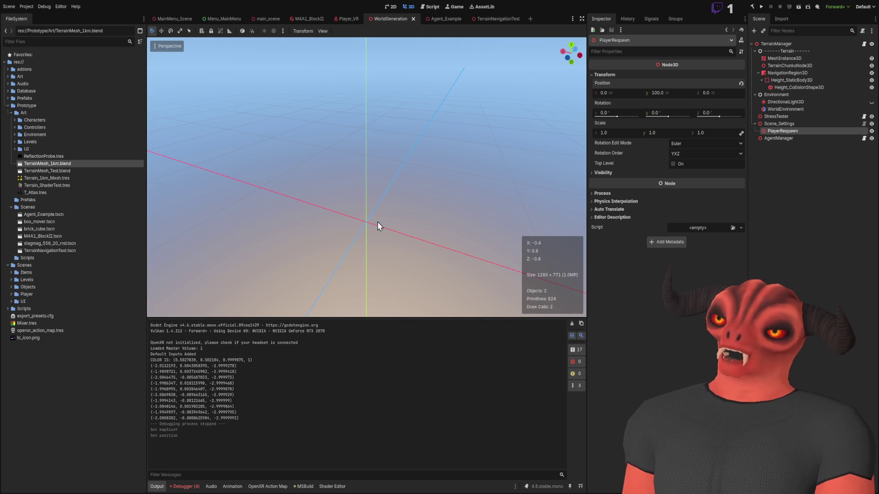
click(777, 126)
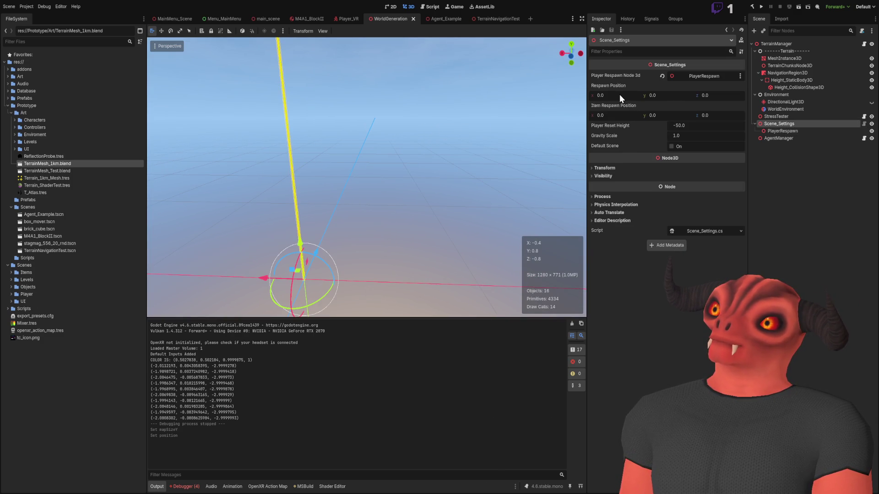
drag(488, 97, 498, 102)
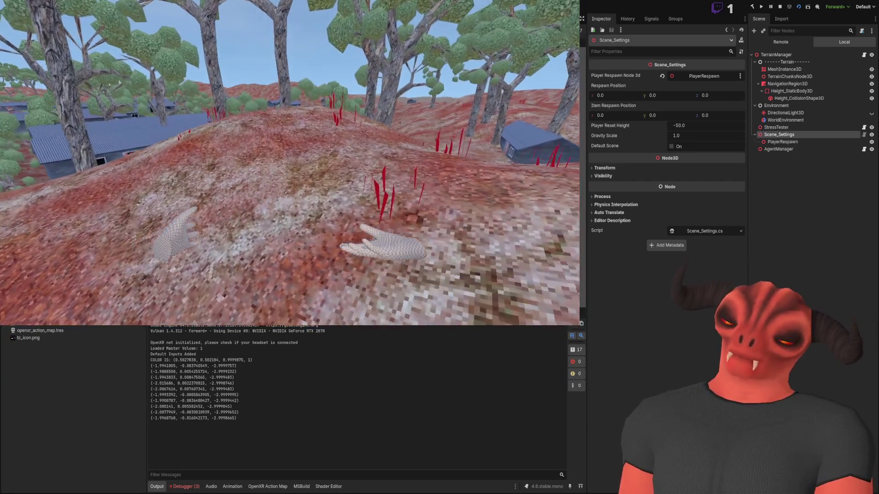
key(alt+Tab)
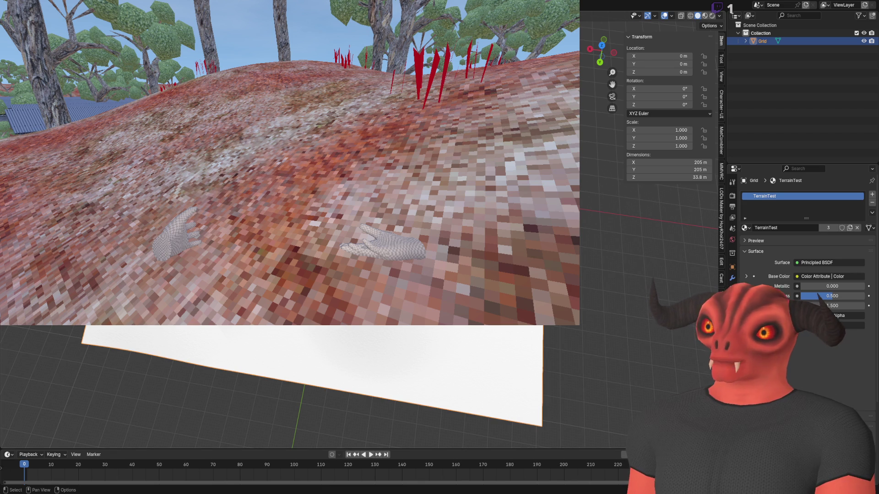
- Replace the old terrain with a new grid of 384 by 384 subdivisions and 768 m size
key(Delete)
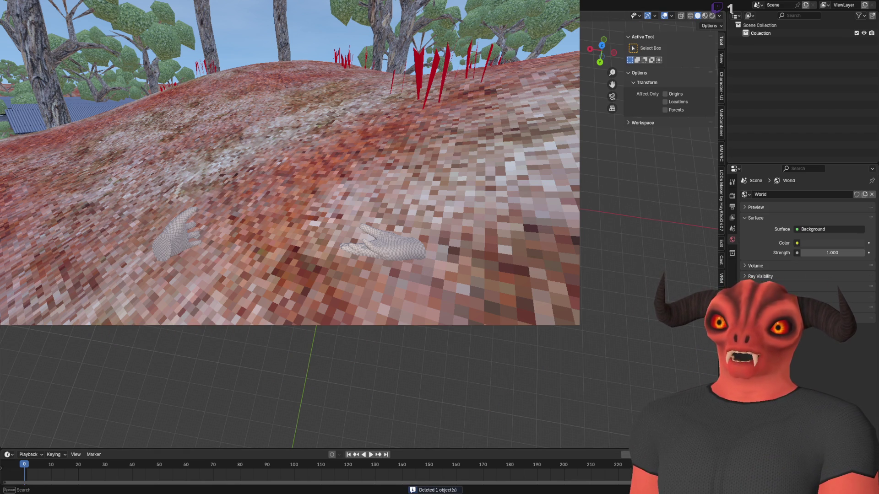
key(ctrl+z)
text(384)
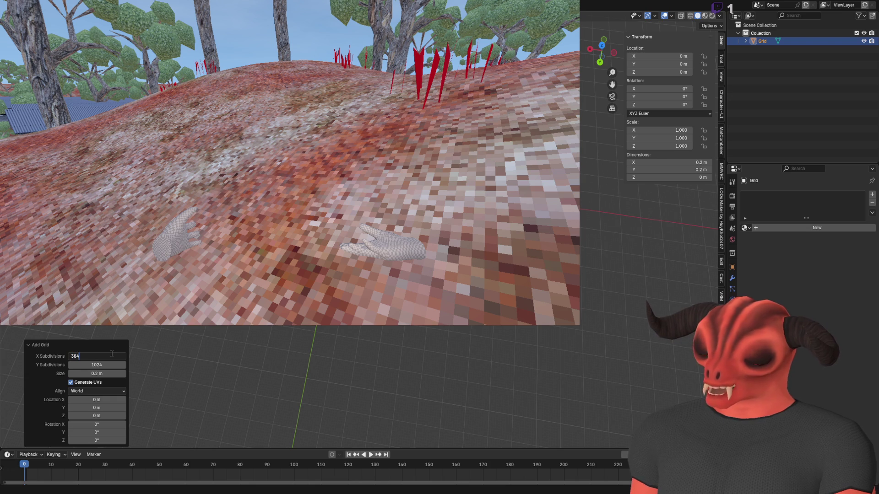
key(Return)
key(BackSpace)
key(BackSpace)
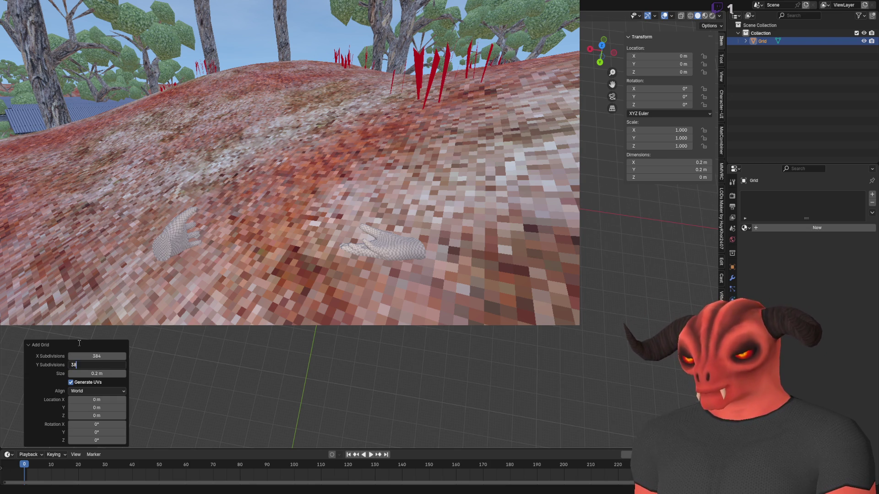
text(4)
key(Return)
click(92, 374)
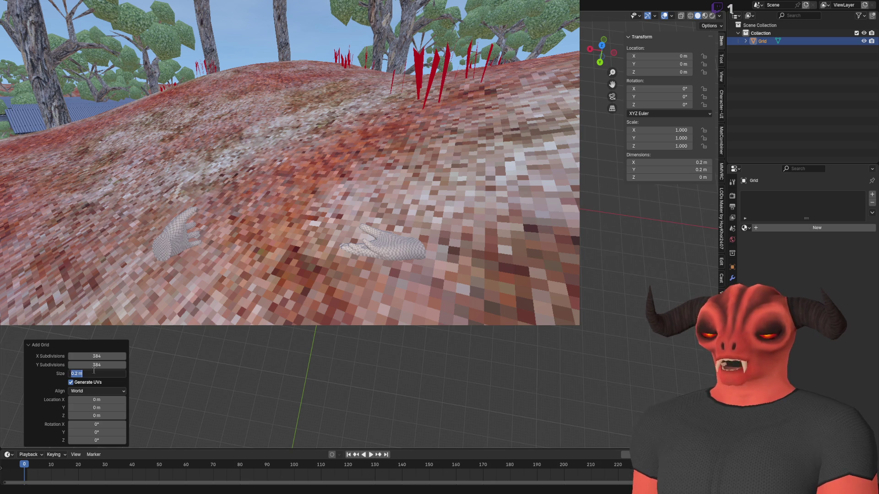
text(768)
key(Return)
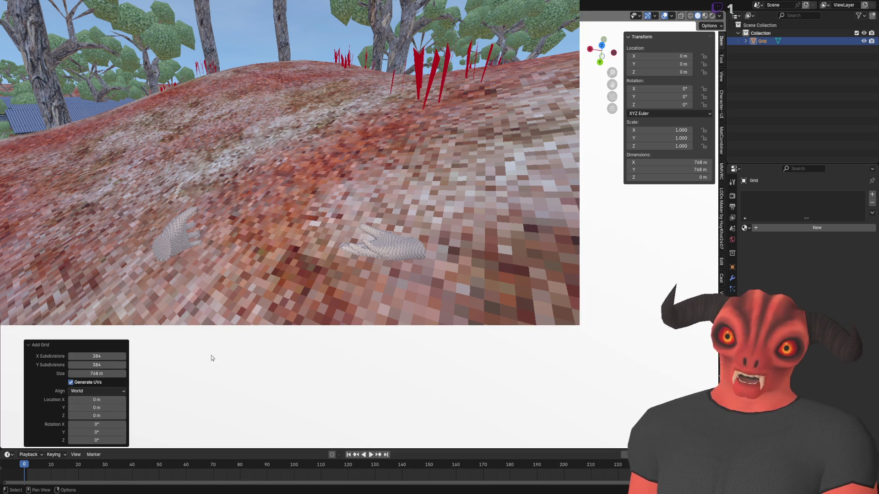
- Inspect the large new grid in Edit Mode, then bring the running game window forward
key(Tab)
drag(321, 389, 284, 389)
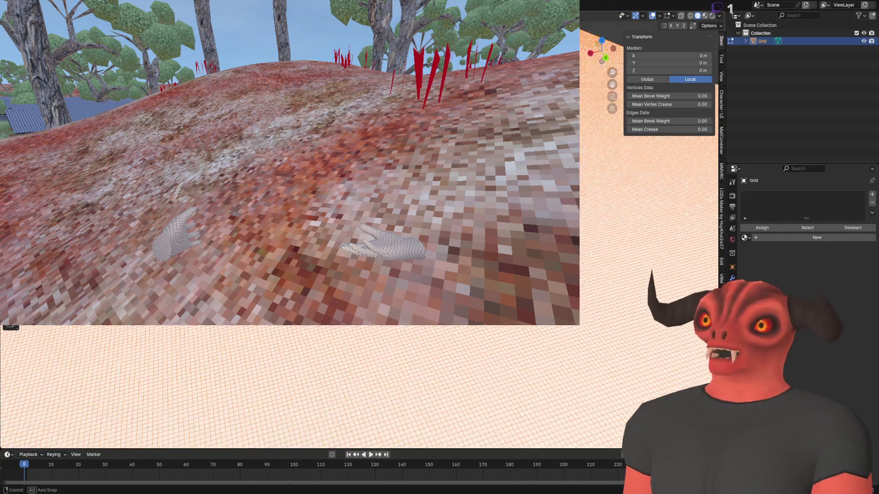
key(Tab)
key(Tab)
key(Tab)
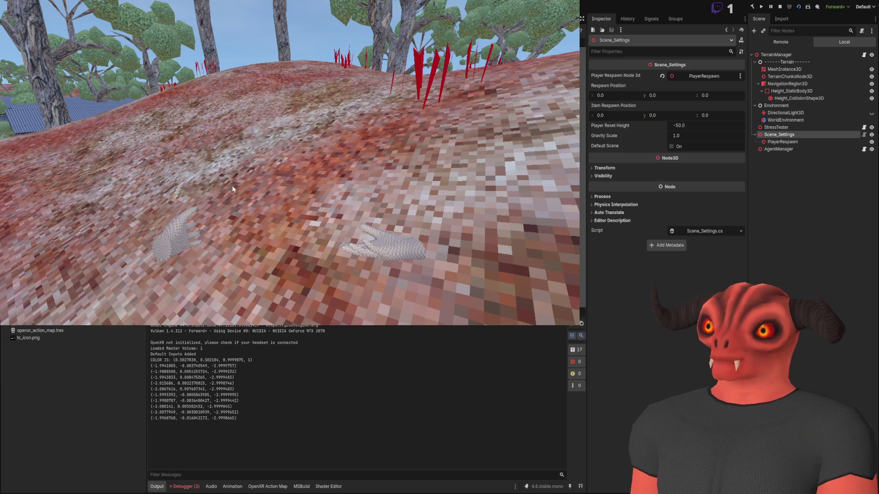
click(232, 186)
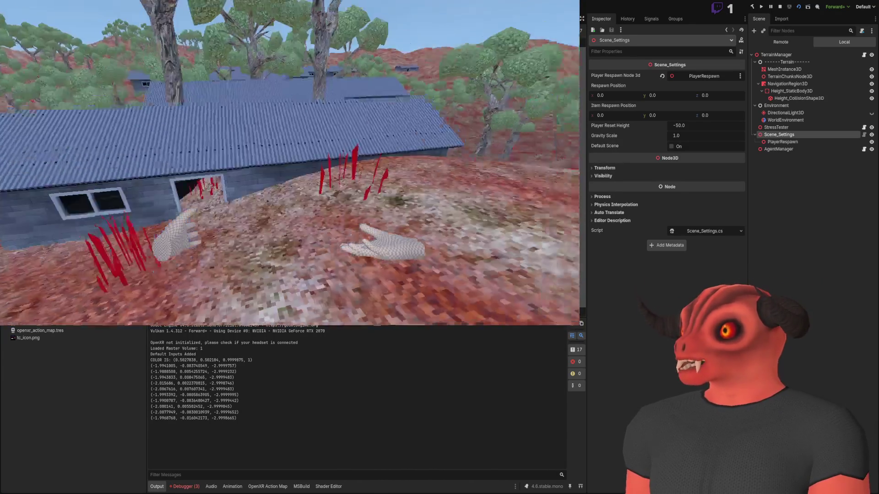
- Walk into the shed in the VR game, stop it with F8, then select mapSizeX in the code
key(w)
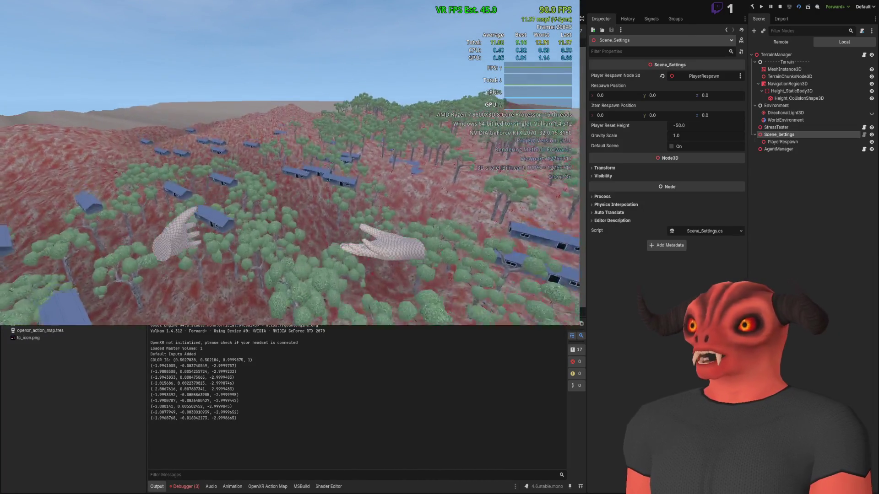
key(F8)
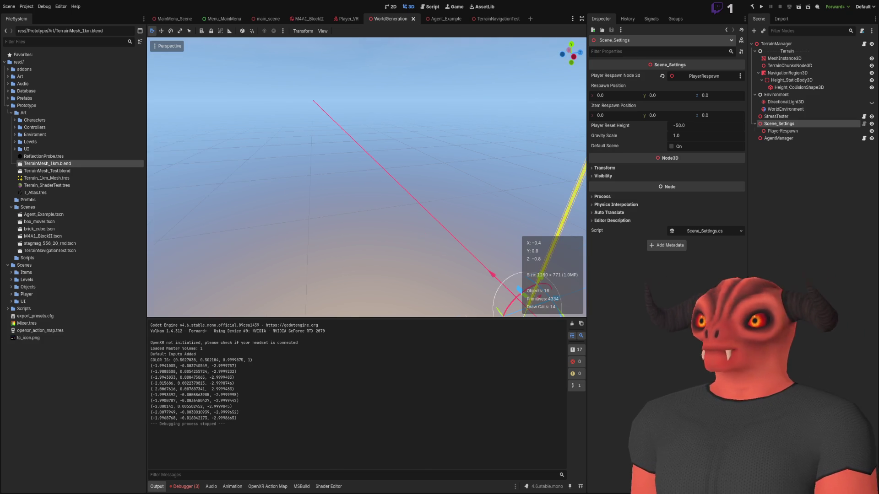
drag(424, 246, 348, 229)
click(778, 238)
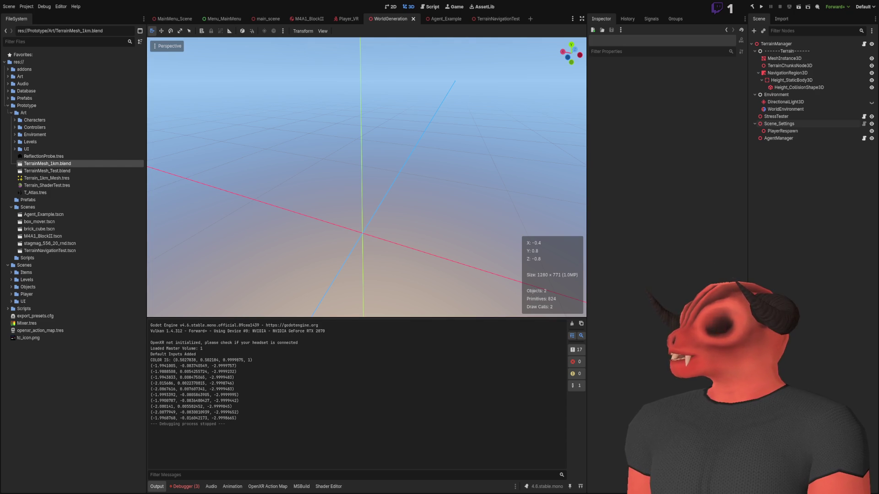
key(alt+Tab)
double_click(163, 127)
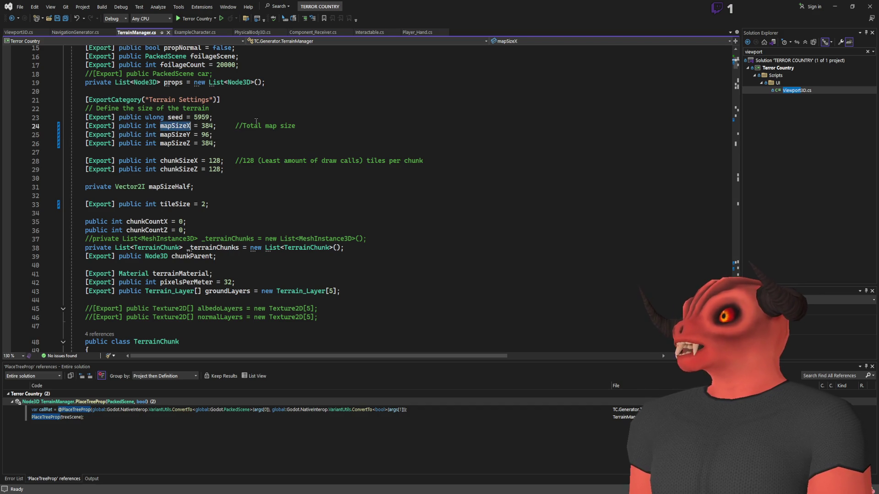
- Search TerrainManager.cs for mapSizeX occurrences, landing in the tree placement code
key(ctrl+f)
key(Return)
key(Return)
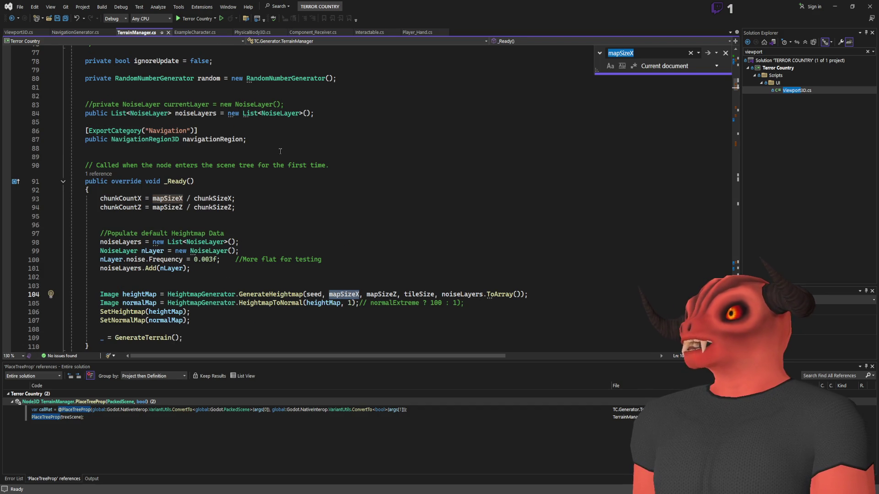
key(Return)
key(Return)
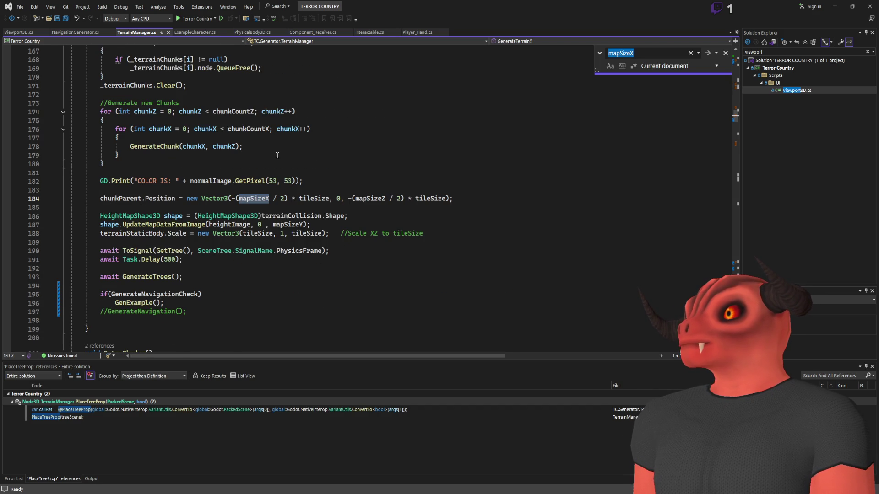
scroll(278, 158, up, 9)
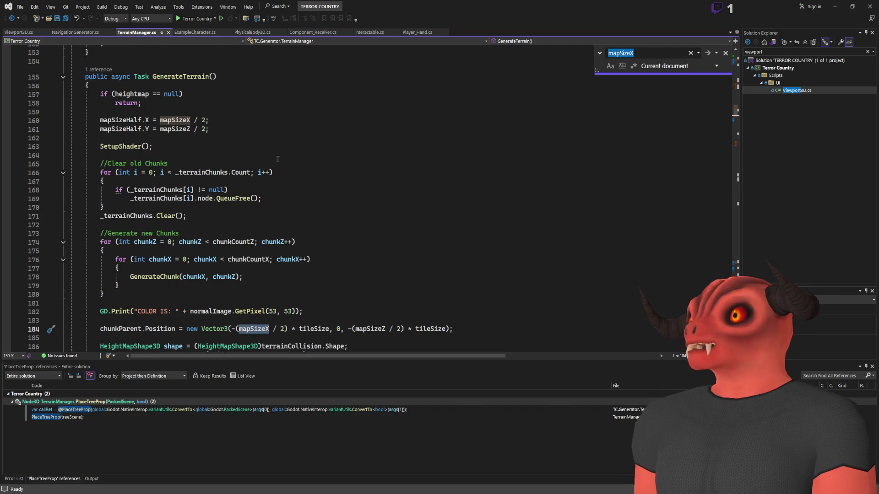
scroll(469, 124, down, 20)
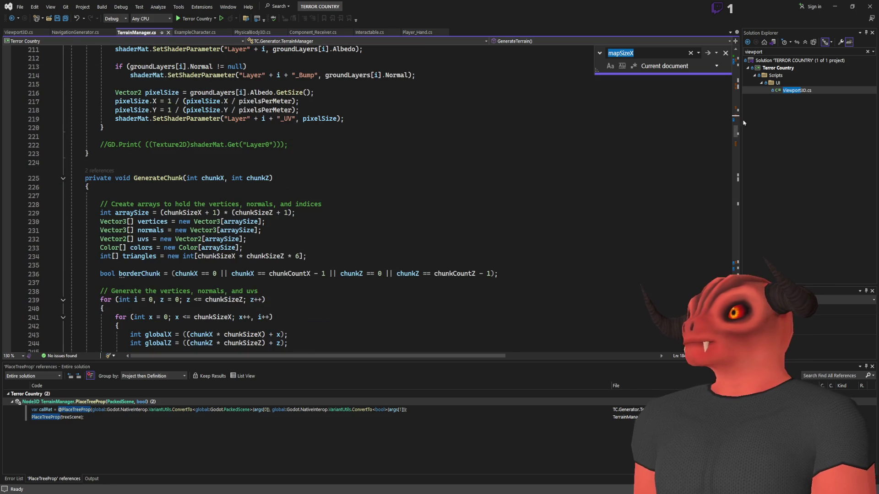
scroll(603, 226, down, 20)
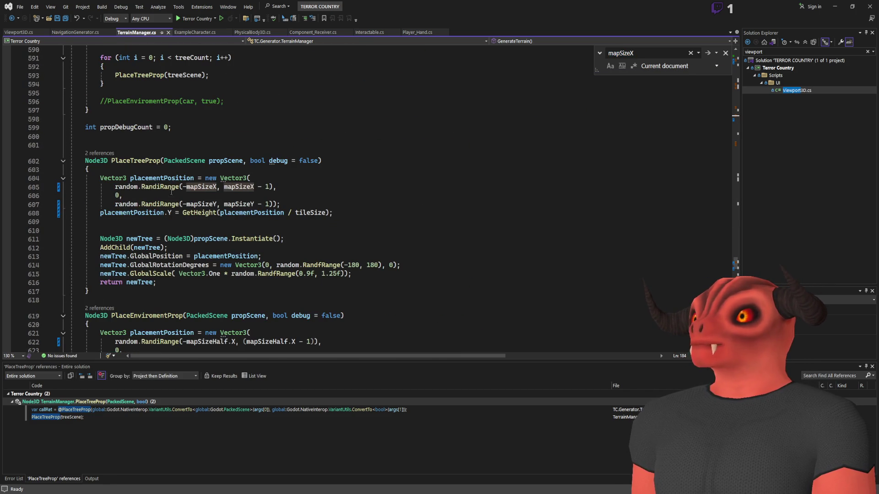
click(236, 204)
click(337, 273)
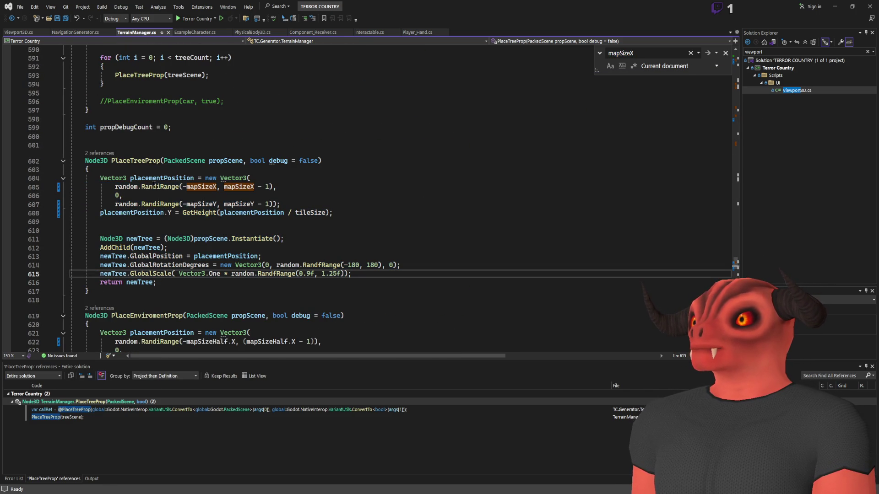
double_click(200, 187)
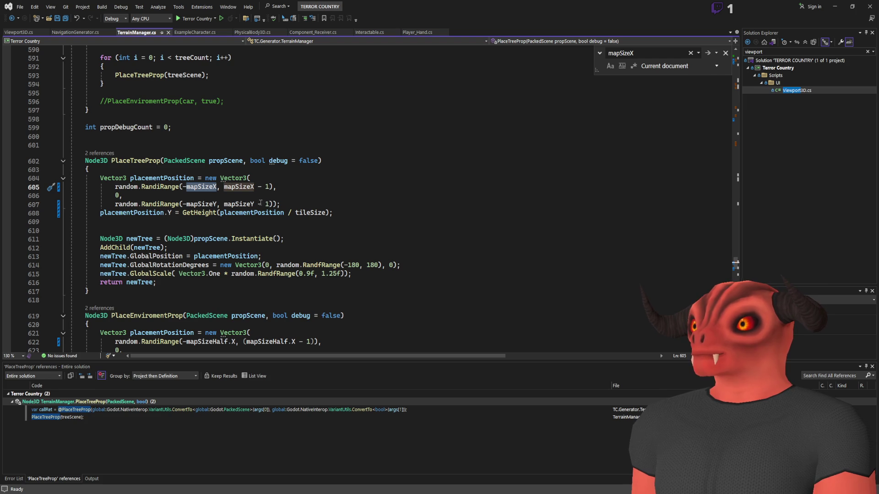
- List all references to mapSizeY on line 607, then jump to the GetHeight definition
double_click(185, 204)
key(Up)
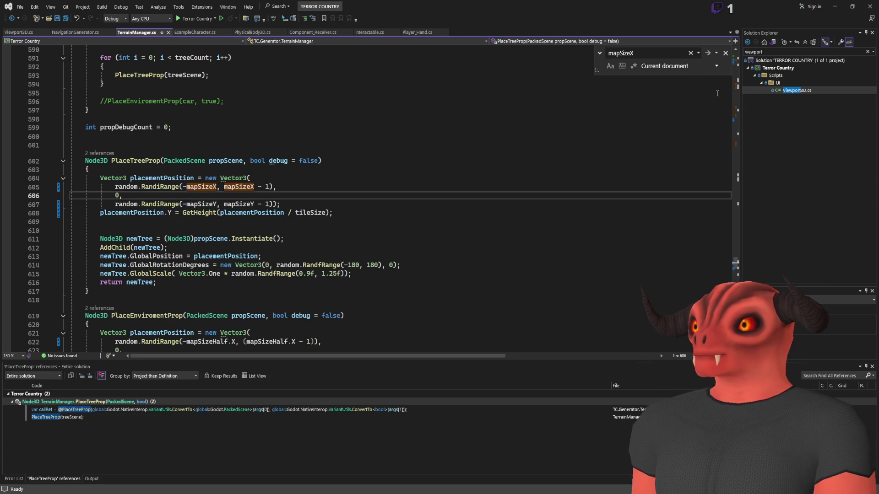
key(Escape)
key(Down)
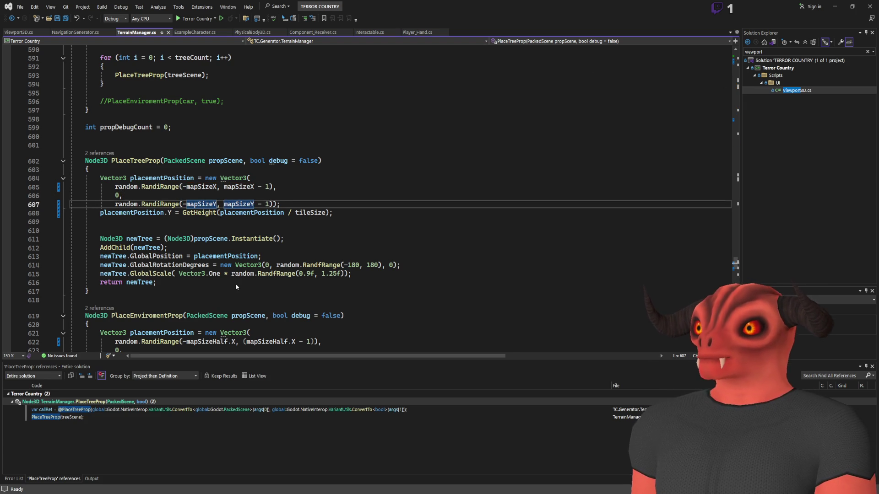
key(shift+F12)
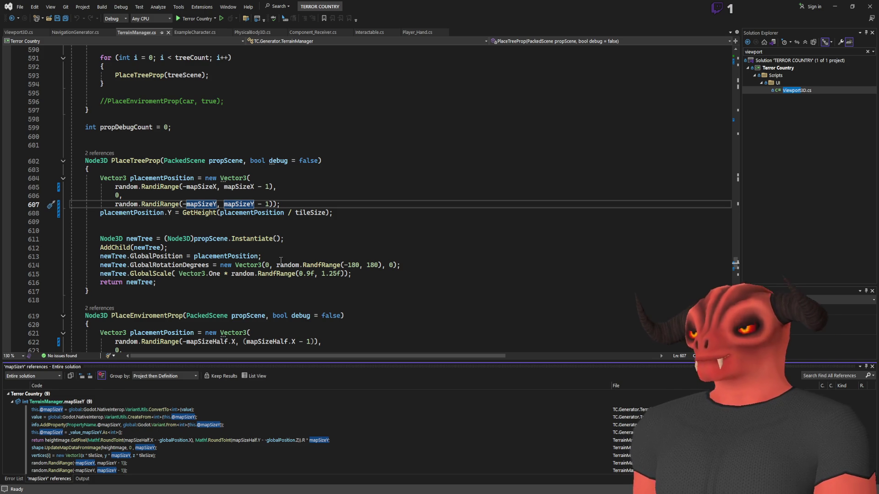
click(226, 213)
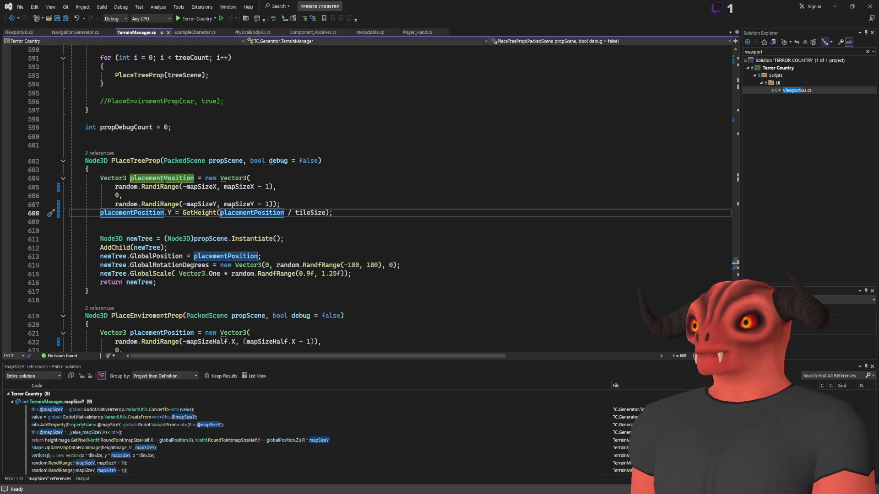
click(333, 173)
click(195, 215)
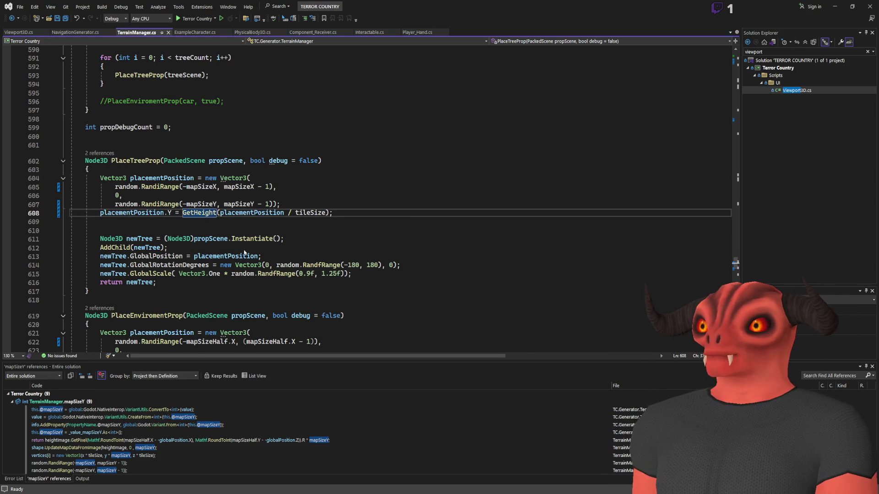
key(F12)
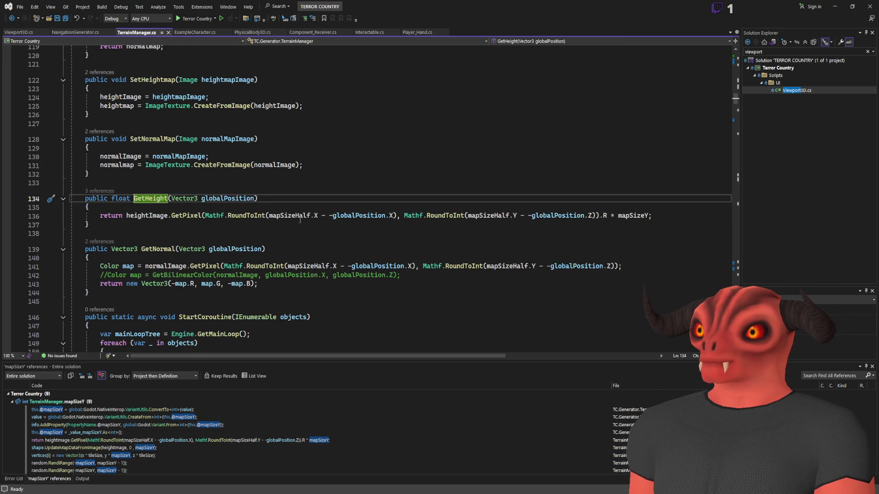
- Select mapSizeHalf and mapSizeY in GetHeight, expanding the selection over the method body
double_click(469, 215)
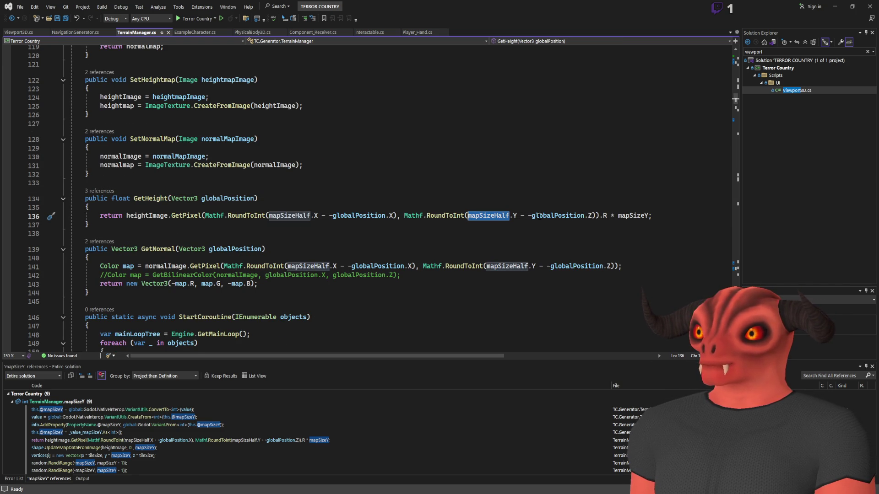
double_click(645, 215)
key(shift+alt+equal)
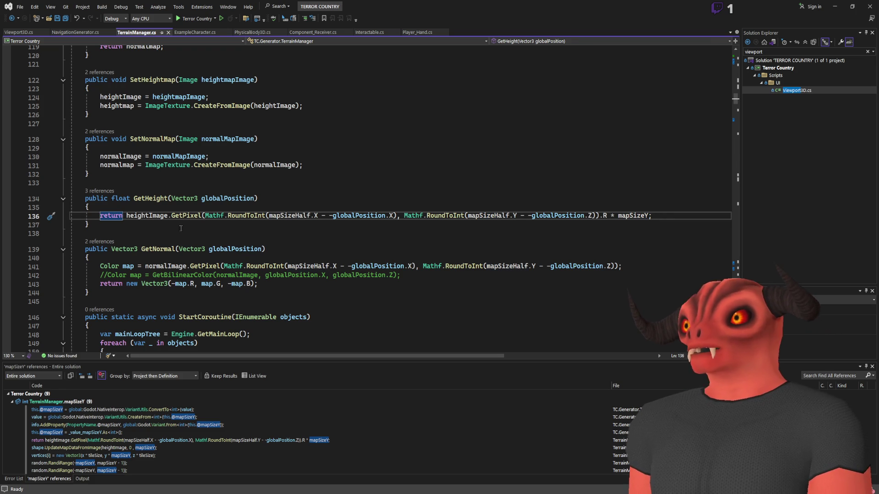
key(shift+alt+equal)
key(Escape)
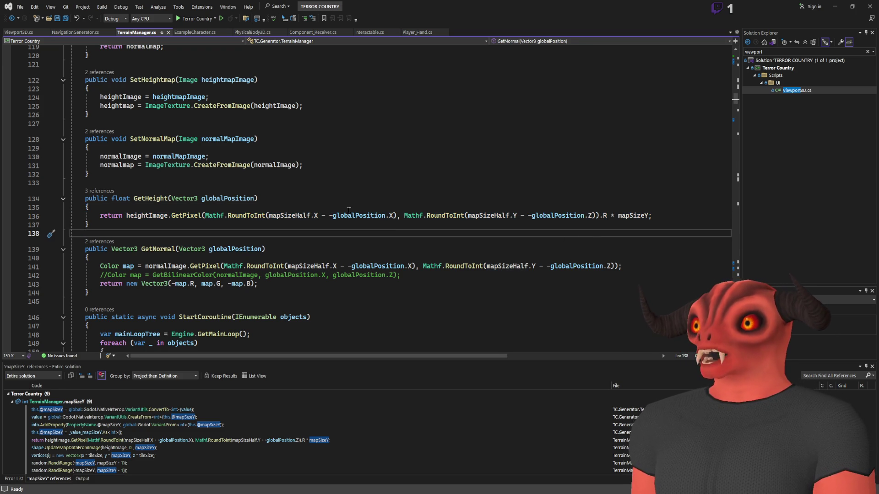
- List the 14 mapSizeHalf references and open its assignment at lines 160–161
click(298, 215)
key(shift+F12)
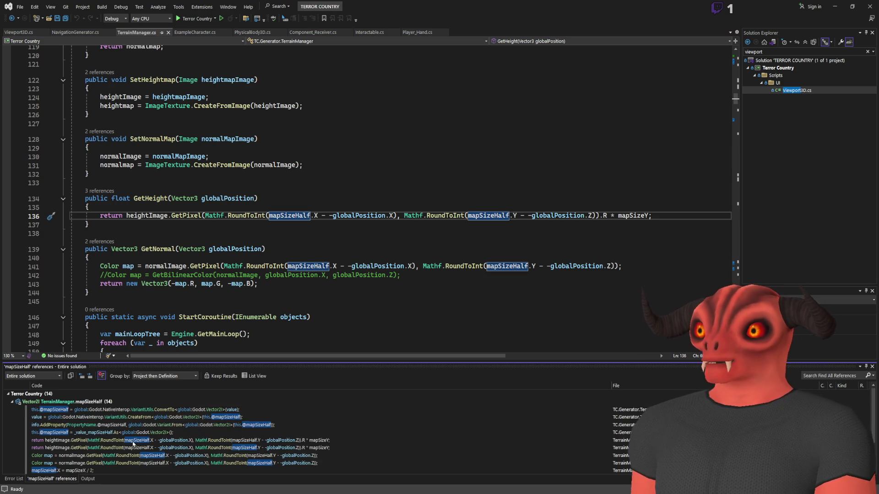
scroll(134, 444, down, 2)
click(81, 432)
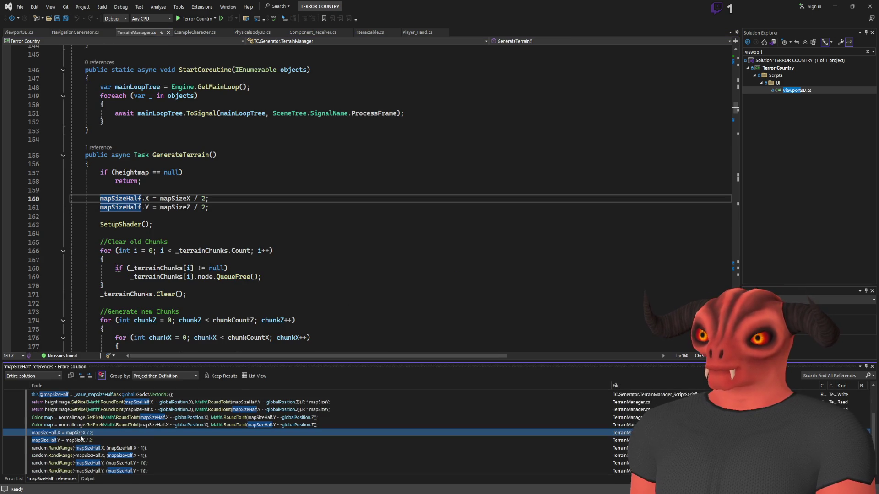
click(131, 207)
drag(215, 207, 90, 201)
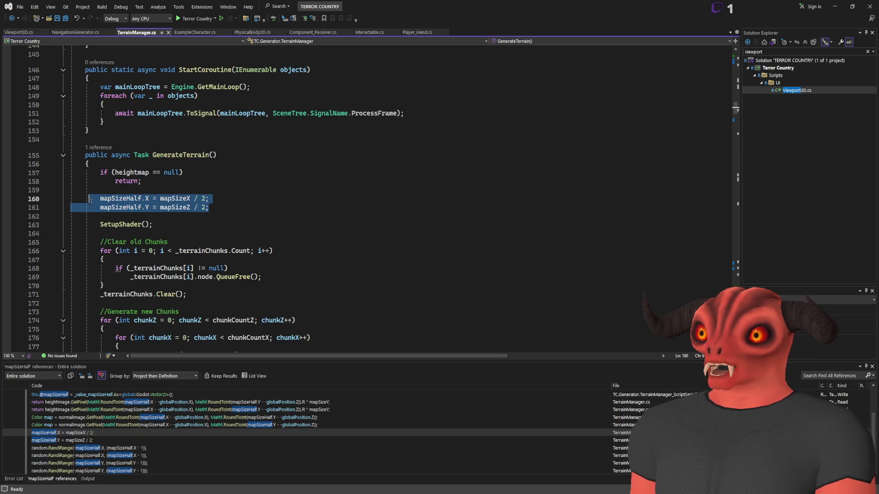
click(208, 206)
- Scroll through the GenerateTerrain code, then return to the Godot editor
scroll(368, 226, down, 20)
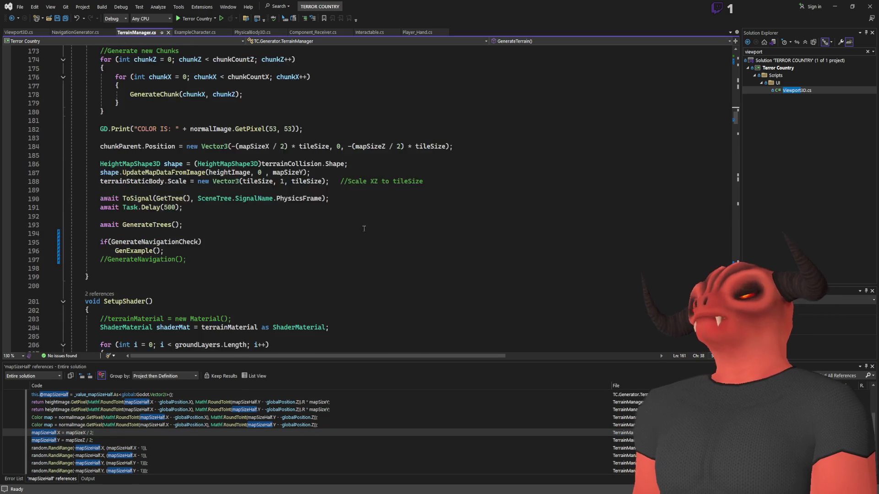
scroll(367, 225, down, 20)
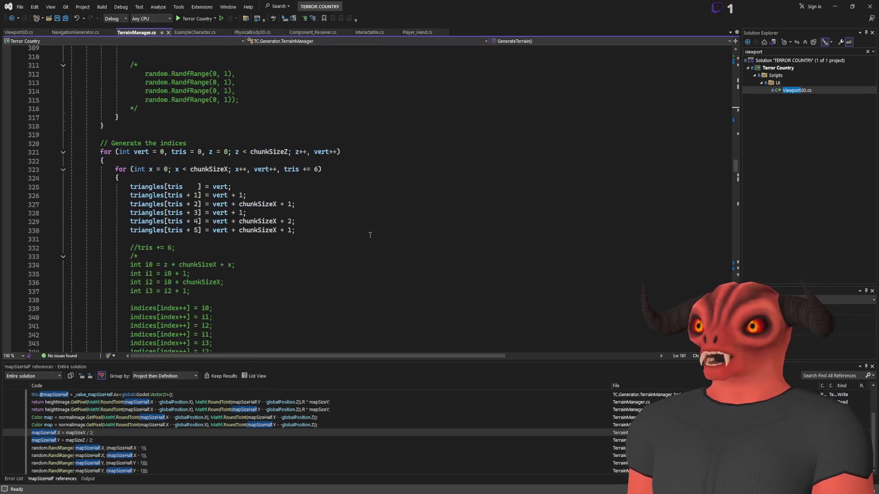
scroll(369, 235, down, 18)
scroll(373, 237, up, 20)
scroll(372, 236, up, 20)
key(alt+Tab)
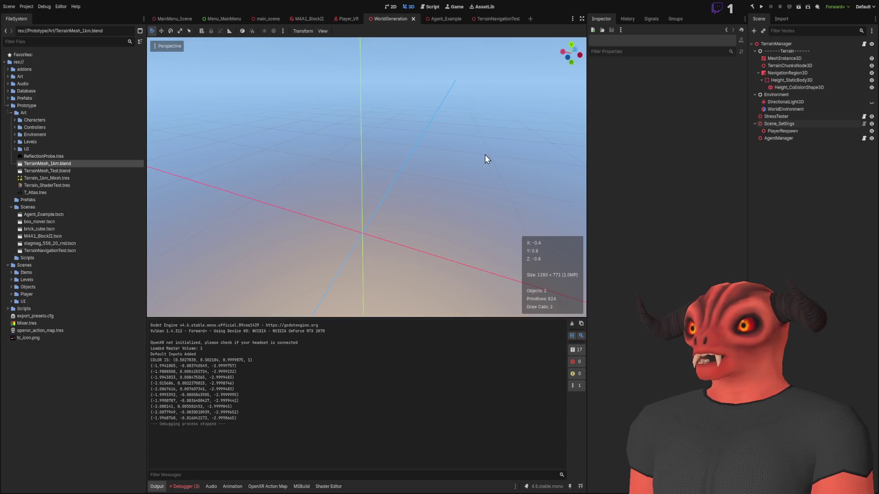
- Open TerrainNavigationTest, frame NavigationRegion3D and delete its TerrainMesh_1km child
mouse_move(570, 53)
mouse_down()
mouse_move(411, 36)
mouse_move(256, 2)
mouse_up()
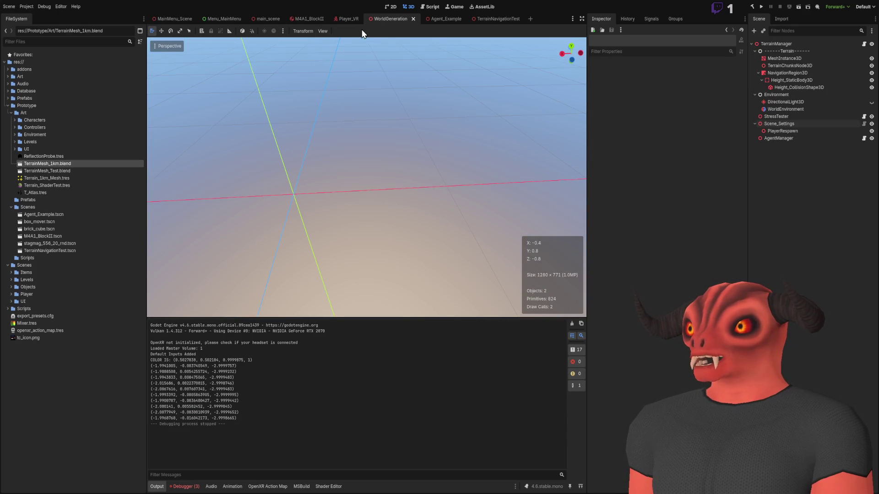
click(441, 23)
click(483, 23)
mouse_move(407, 136)
mouse_down()
mouse_move(328, 179)
mouse_move(249, 201)
mouse_up()
double_click(783, 66)
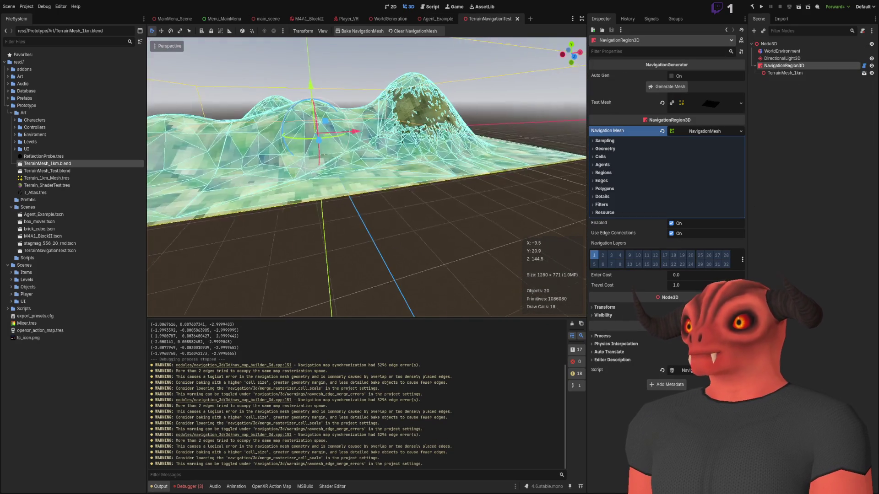
scroll(366, 178, up, 3)
key(w)
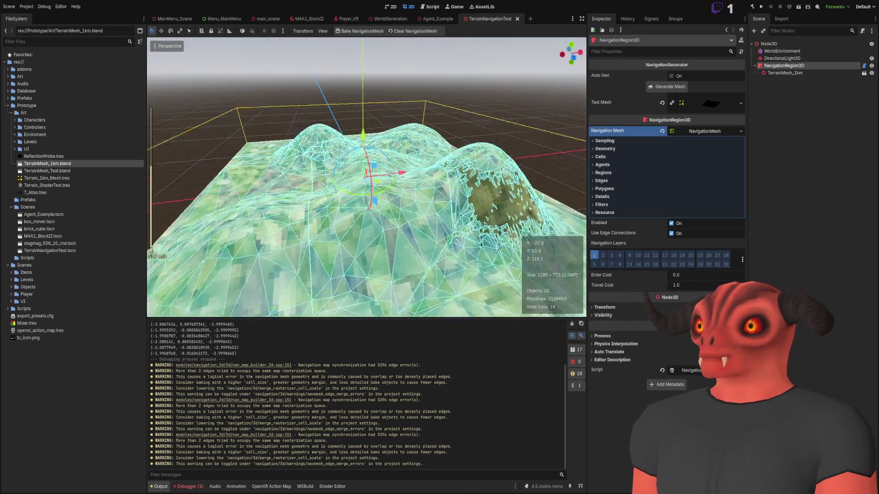
click(796, 72)
key(Delete)
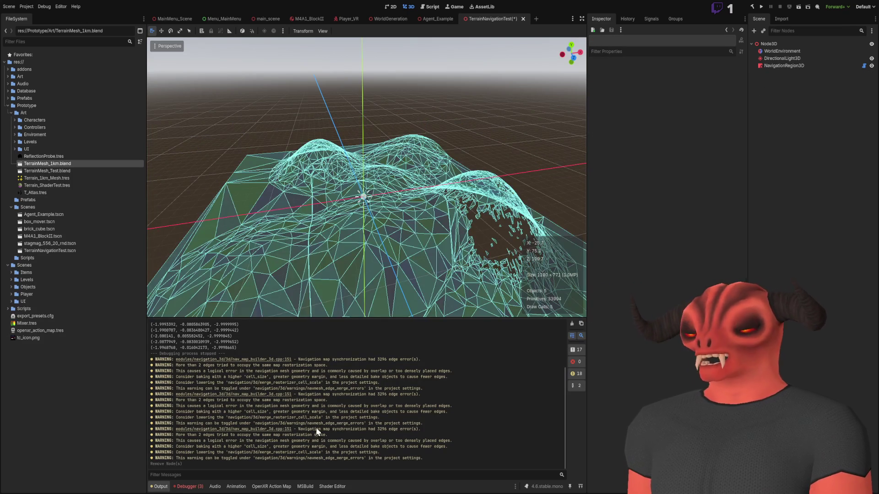
- In Blender, enter Edit Mode on the flat grid and select a single vertex
key(alt+Tab)
scroll(385, 229, up, 5)
key(Tab)
scroll(380, 266, down, 5)
scroll(328, 211, up, 5)
click(328, 211)
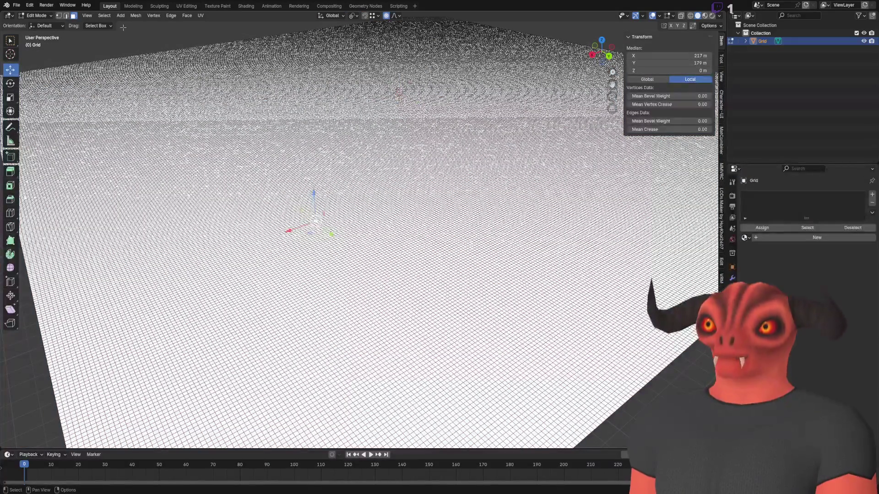
- Pull the selected vertex straight up into a wide, smooth hill with proportional falloff
key(g)
key(z)
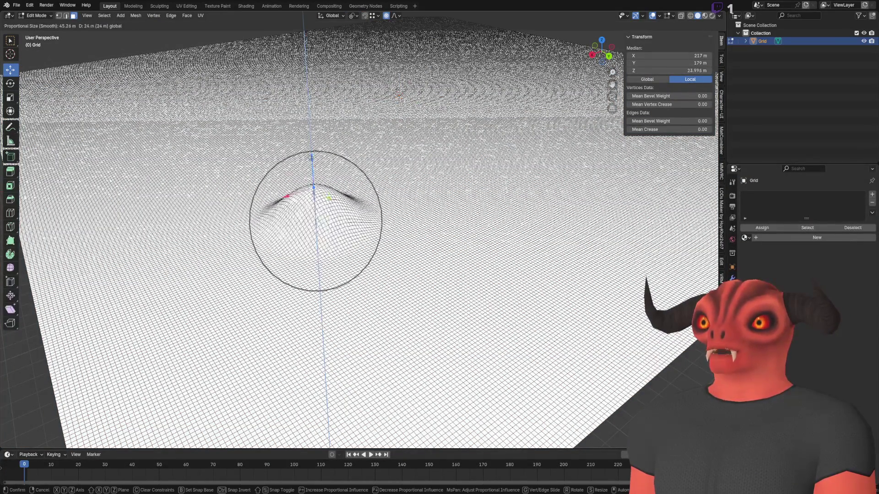
key(Return)
click(440, 133)
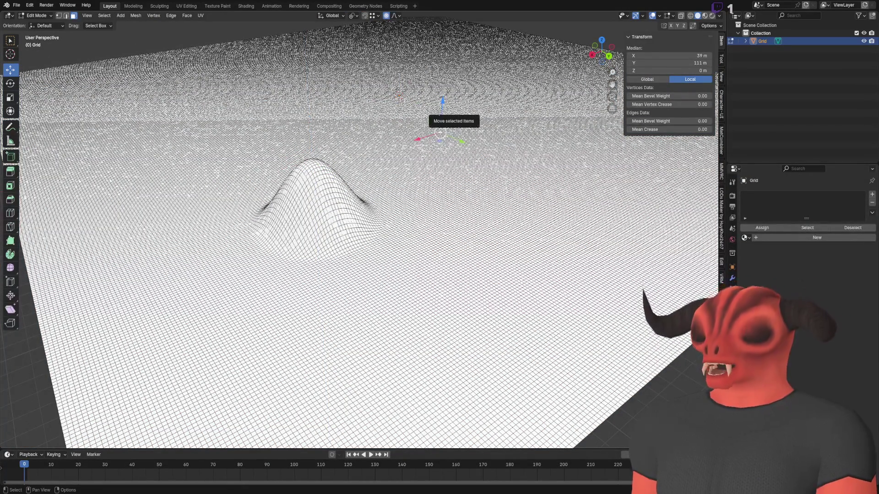
mouse_move(429, 37)
mouse_down()
mouse_move(432, 432)
mouse_move(436, 411)
mouse_up()
scroll(434, 417, down, 19)
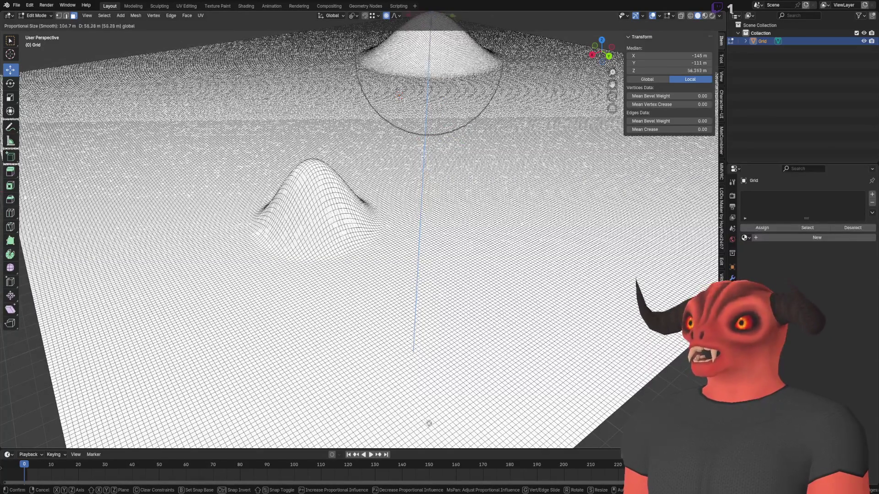
click(432, 412)
- Lift another vertex into a second smooth peak, adjusting the falloff radius
scroll(458, 271, down, 5)
scroll(393, 279, up, 5)
click(274, 279)
mouse_move(277, 253)
mouse_down()
mouse_move(260, 228)
mouse_move(272, 155)
mouse_move(254, 156)
mouse_up()
scroll(261, 229, up, 4)
scroll(271, 155, down, 3)
scroll(261, 151, up, 2)
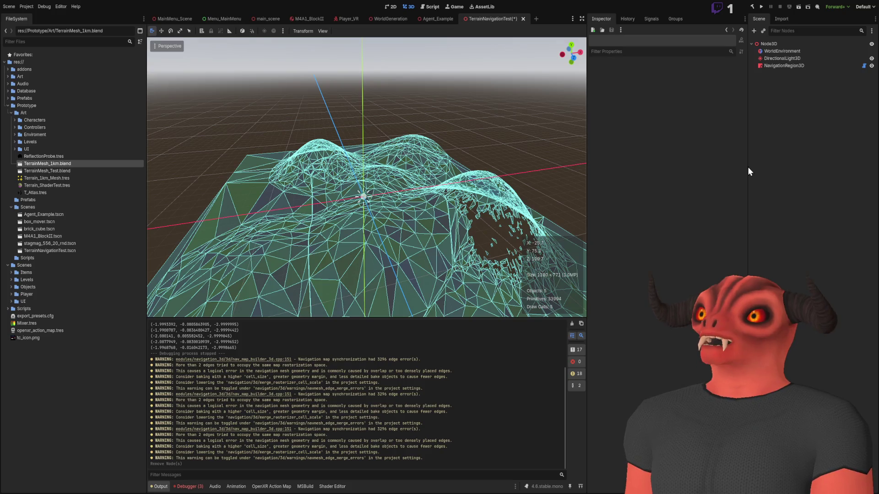
- Place TerrainMesh_1km.blend under NavigationRegion3D, then select the region to view the hilly navmesh
mouse_move(45, 163)
mouse_down()
mouse_move(630, 132)
mouse_move(784, 70)
mouse_up()
mouse_move(67, 166)
mouse_down()
mouse_move(717, 116)
mouse_move(768, 64)
mouse_move(780, 66)
mouse_up()
key(shift+f)
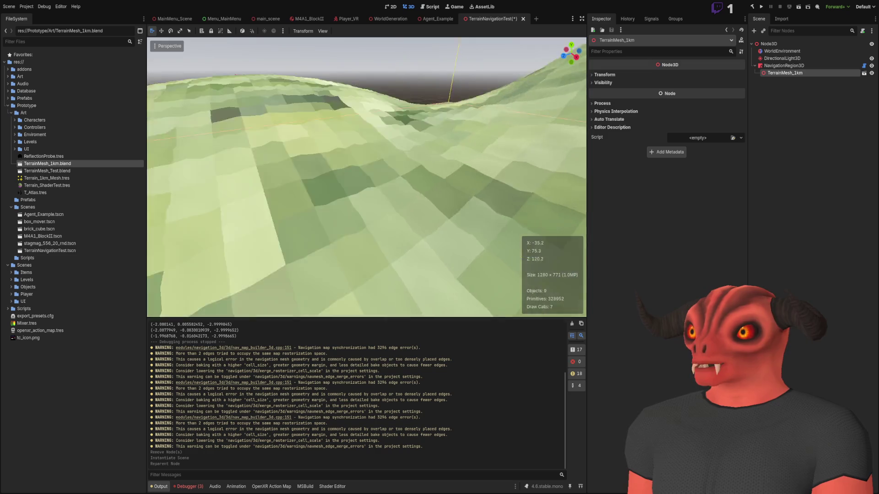
key(w)
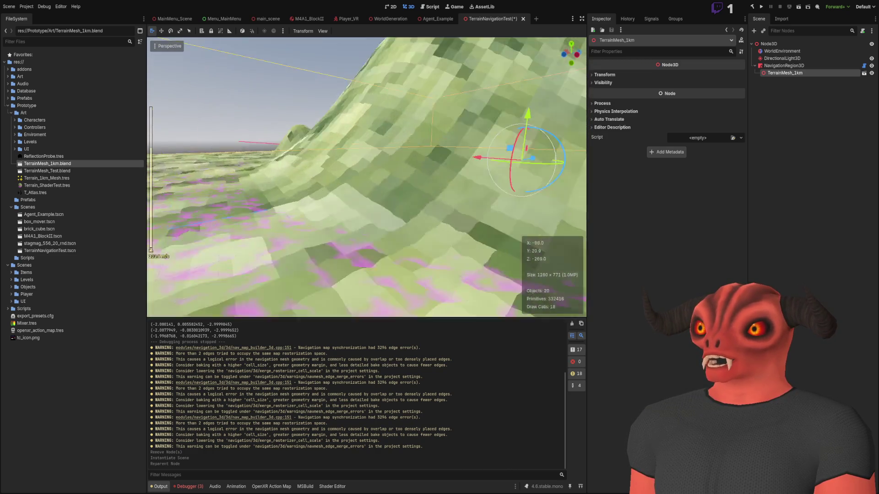
click(805, 66)
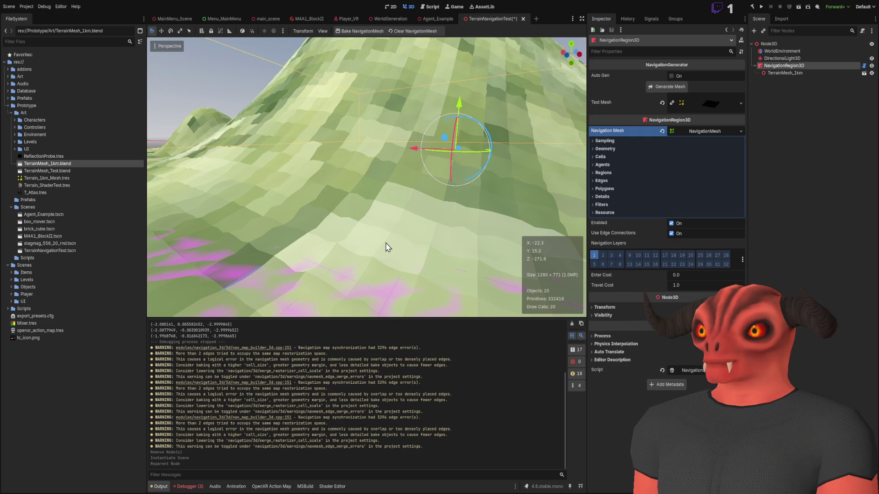
mouse_move(386, 247)
mouse_down()
mouse_move(339, 217)
mouse_move(279, 158)
mouse_move(378, 202)
mouse_move(414, 196)
mouse_move(414, 149)
mouse_move(433, 148)
mouse_move(432, 159)
mouse_move(433, 108)
mouse_move(433, 122)
mouse_up()
- Rebake NavigationRegion3D's navigation mesh with Generate Mesh and view it across the hill terrain
scroll(280, 158, up, 2)
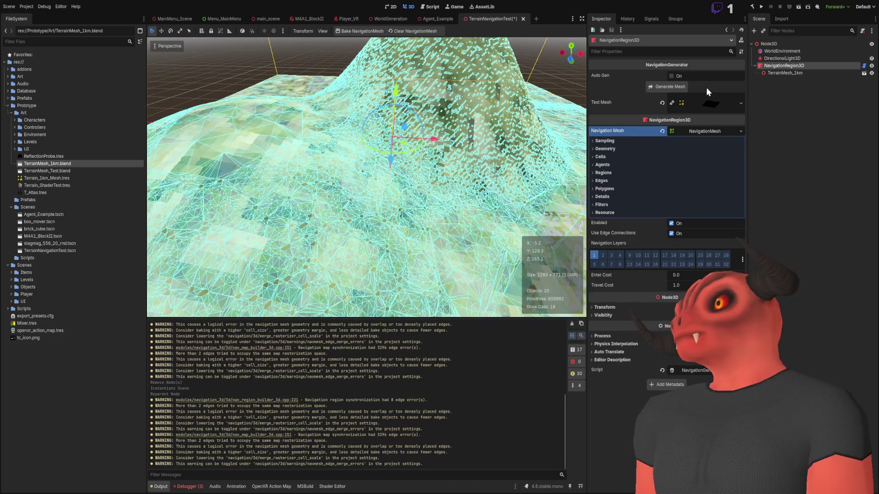
click(682, 88)
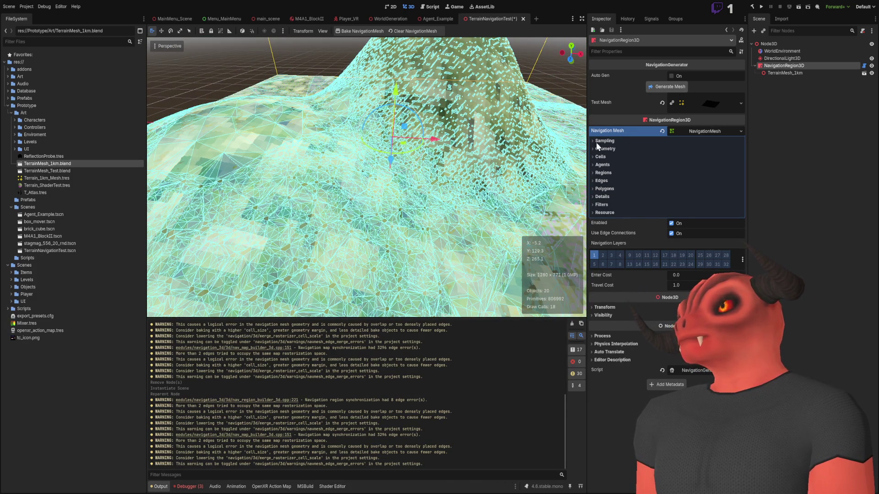
drag(449, 166, 430, 158)
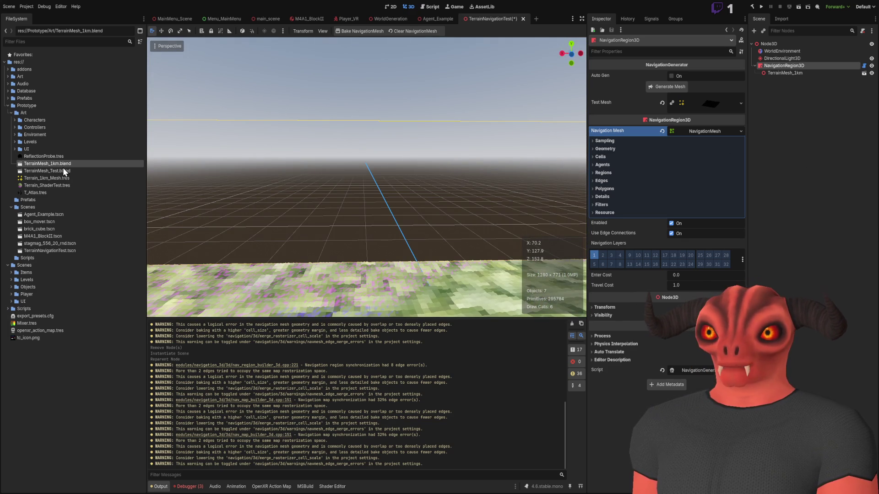
- Reselect NavigationRegion3D and regenerate its mesh so it densely blankets the hill and flat terrain
click(266, 140)
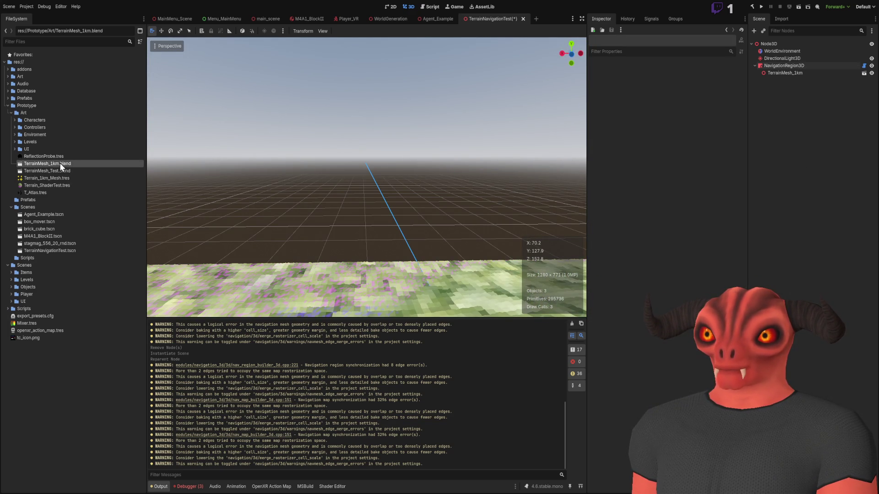
click(89, 169)
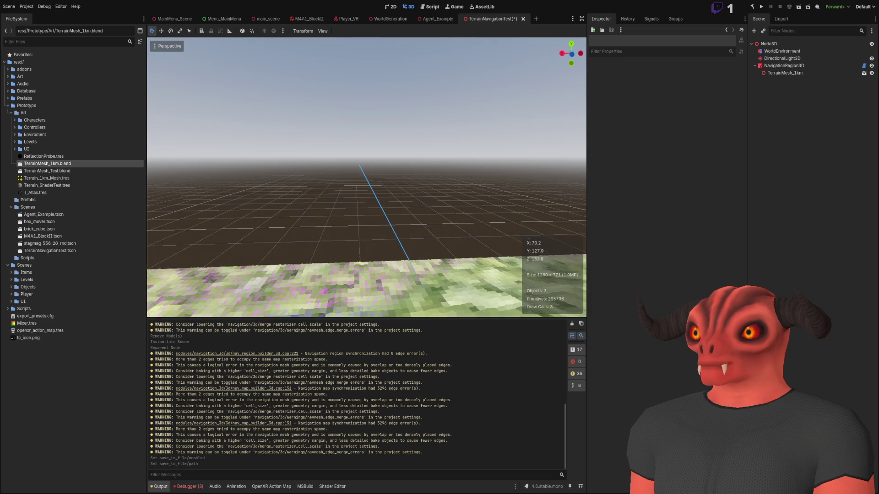
click(775, 73)
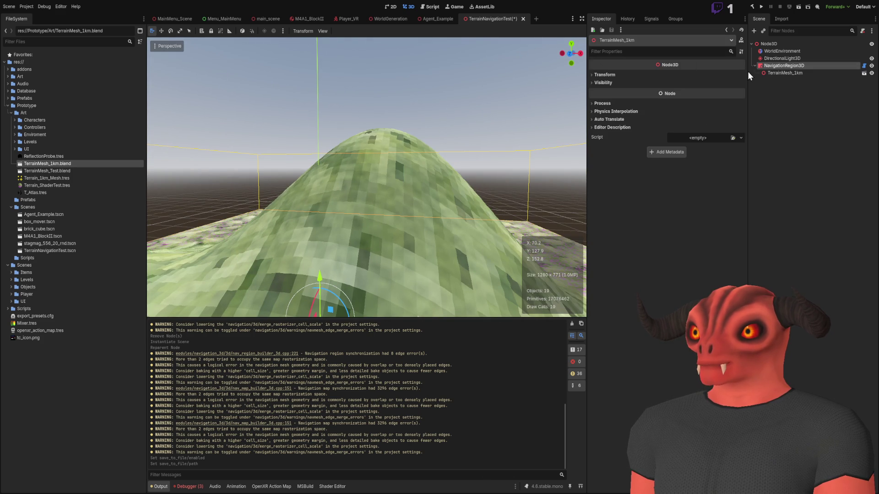
click(774, 65)
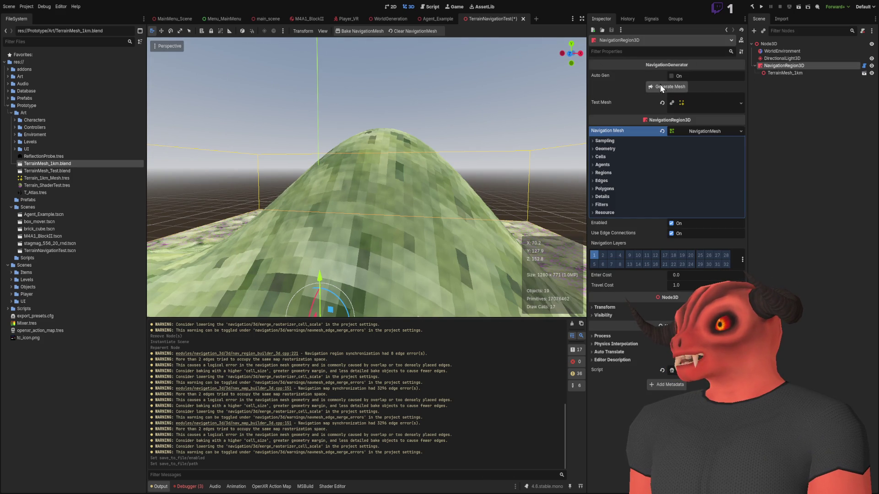
scroll(385, 75, up, 5)
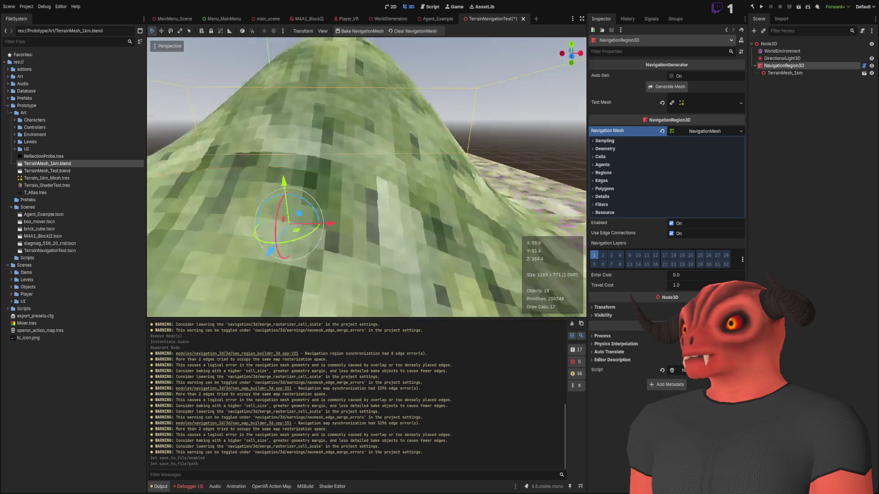
click(666, 88)
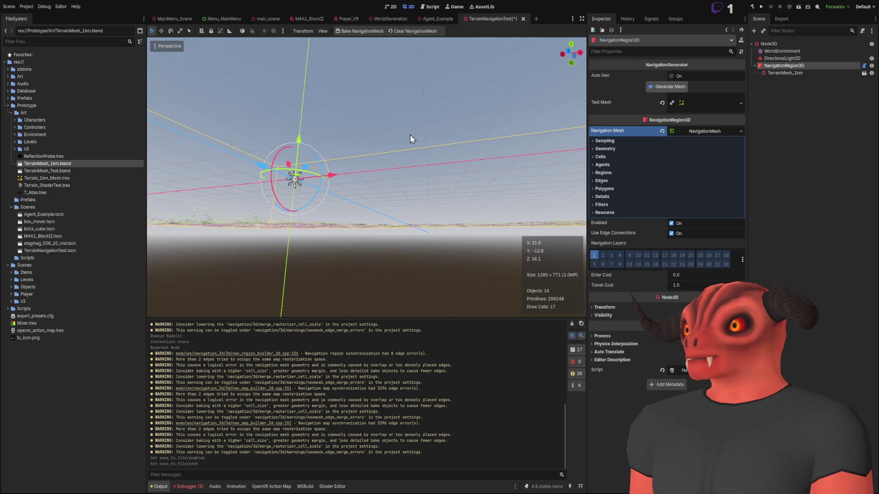
scroll(394, 138, down, 5)
scroll(372, 137, down, 5)
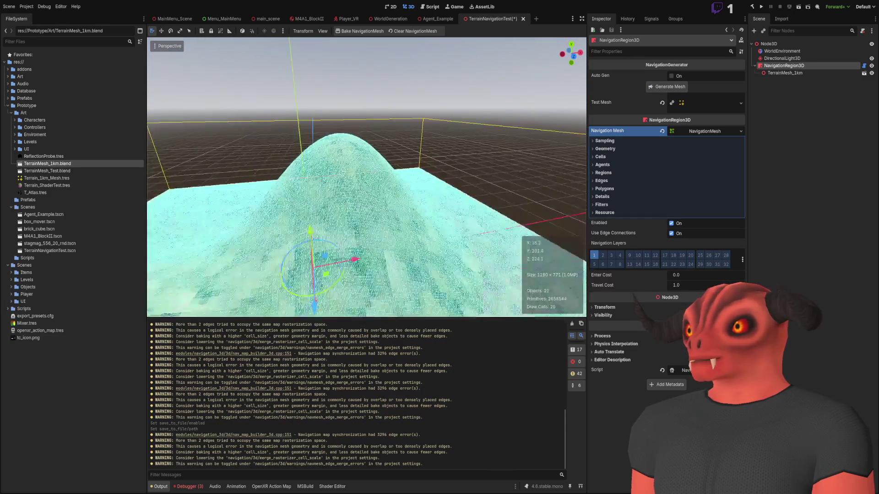
click(372, 73)
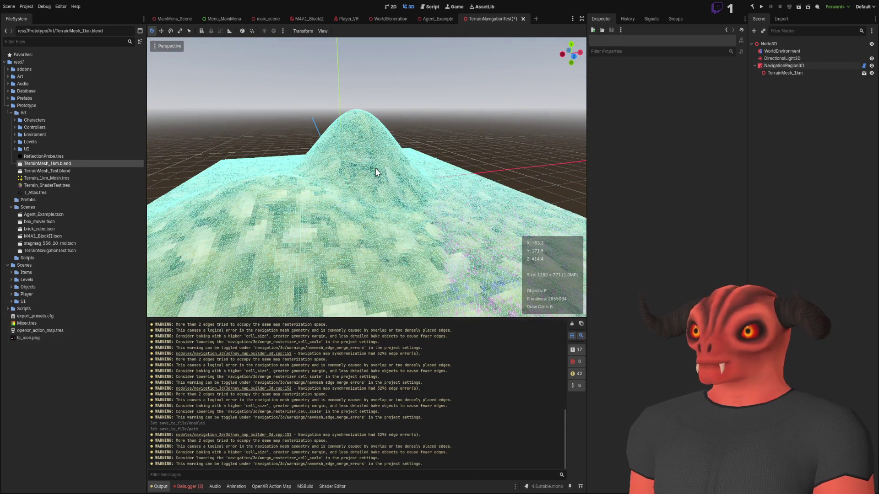
- Fly around, below and above the hill to inspect the baked navigation mesh
key(w)
key(s)
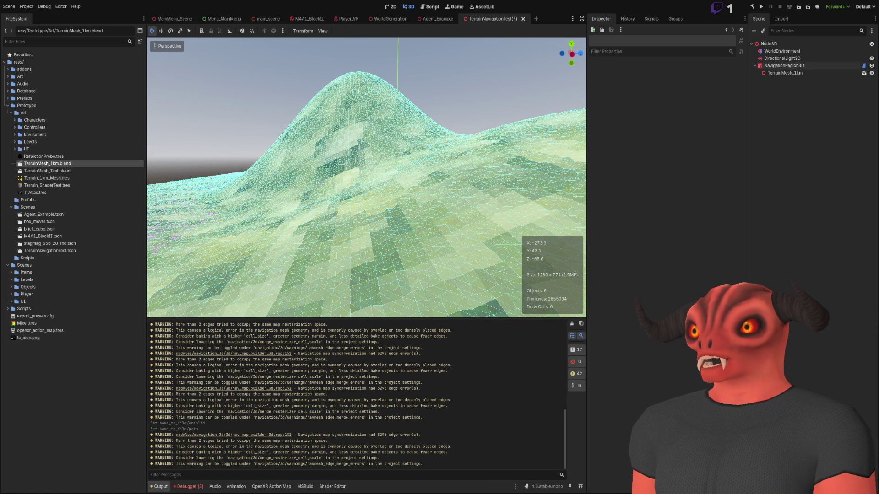
key(s)
key(q)
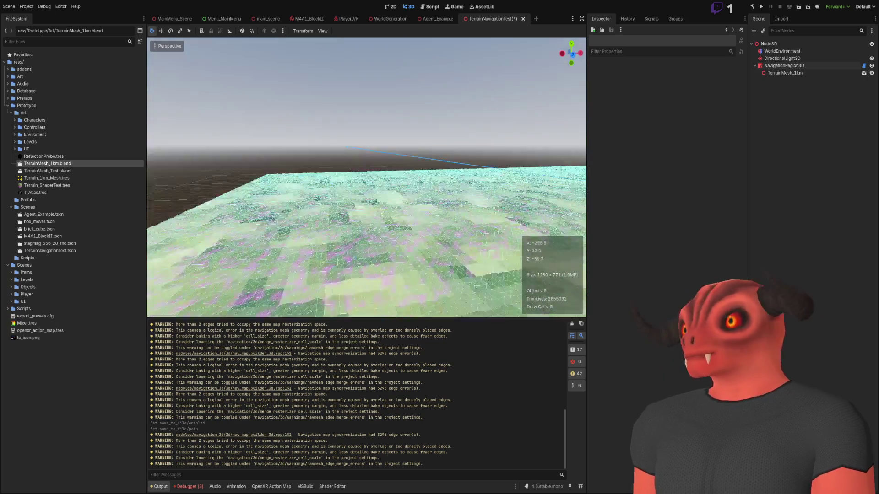
key(e)
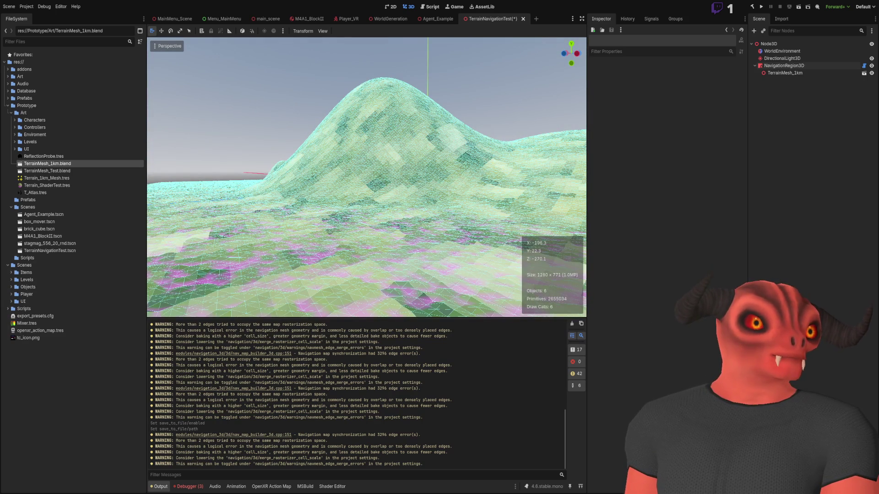
key(w)
scroll(366, 177, up, 3)
scroll(366, 177, up, 5)
key(s)
key(e)
- Move in close to the hill slope, then add a MeshInstance3D child under Node3D
key(w)
key(q)
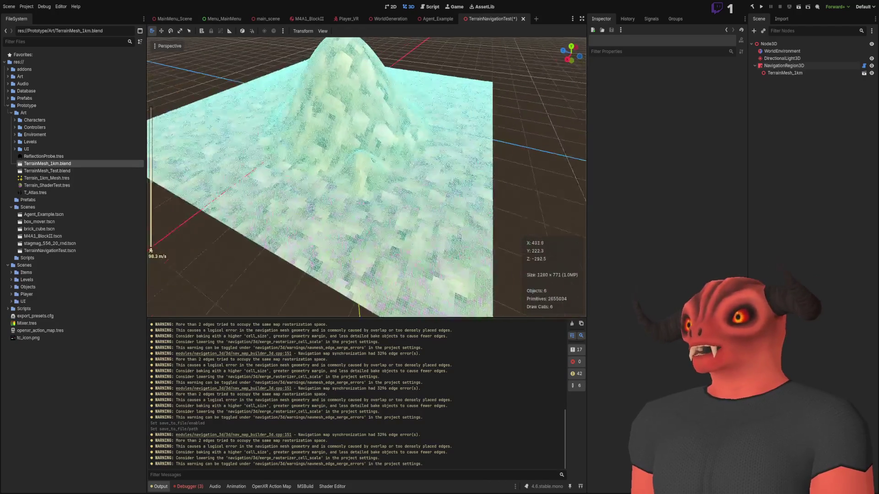
key(e)
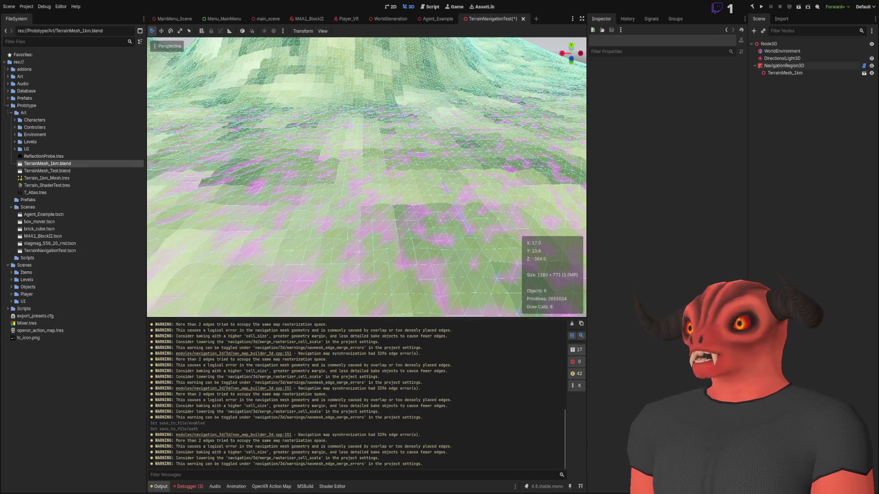
key(q)
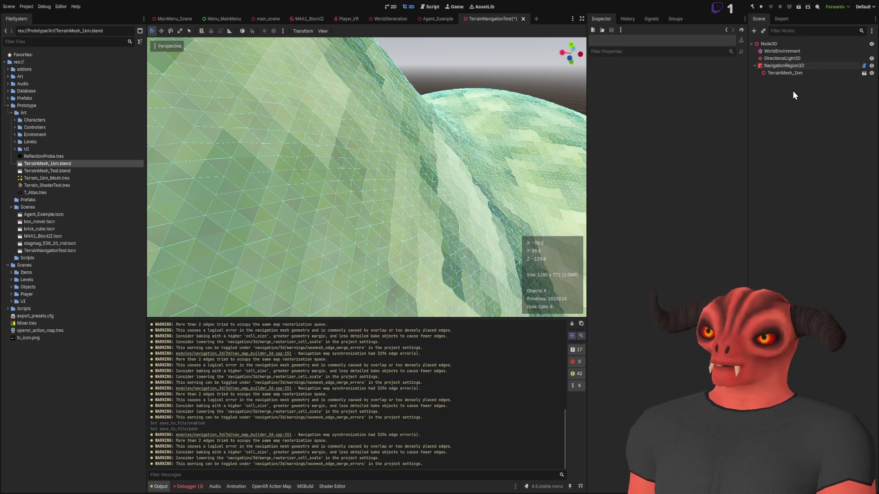
key(ctrl+a)
- Give the MeshInstance3D a new BoxMesh with Size y set to 2.0
click(708, 83)
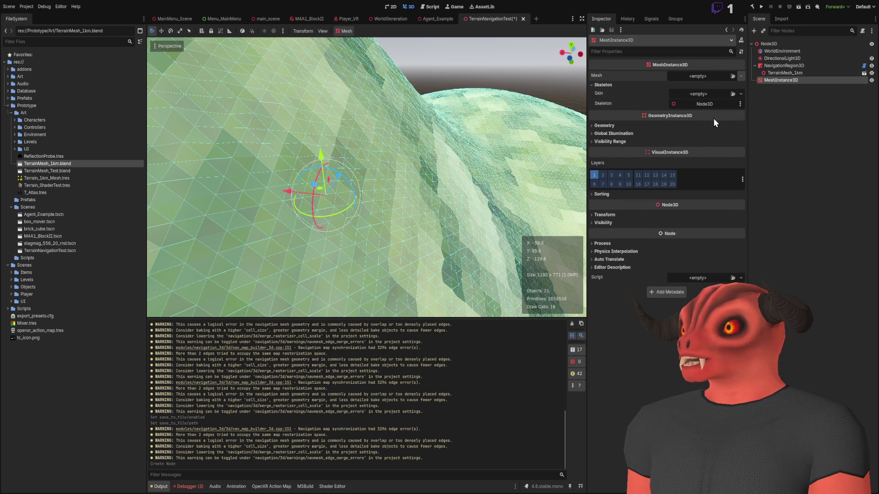
click(741, 76)
click(680, 98)
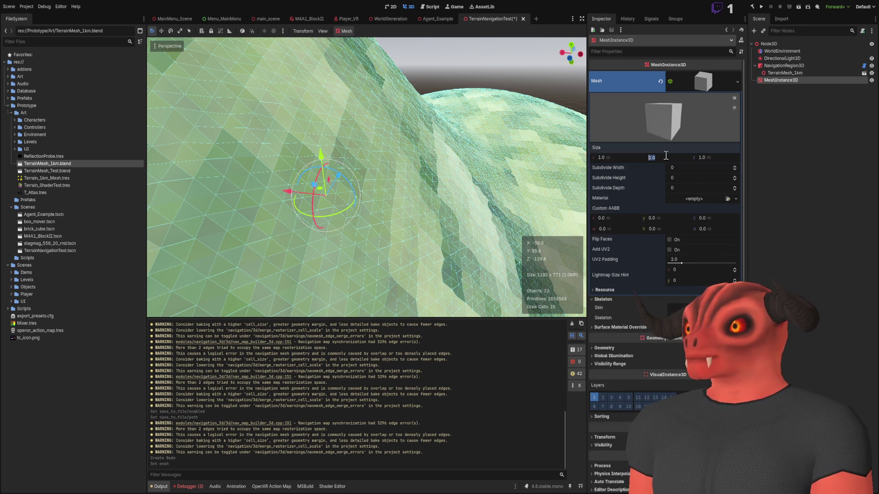
text(2)
key(Return)
key(f)
- Raise the 1×2×1 box onto the terrain surface and frame it in the view
mouse_move(405, 209)
mouse_down()
mouse_move(225, 231)
mouse_move(257, 192)
mouse_move(427, 232)
mouse_move(487, 147)
mouse_up()
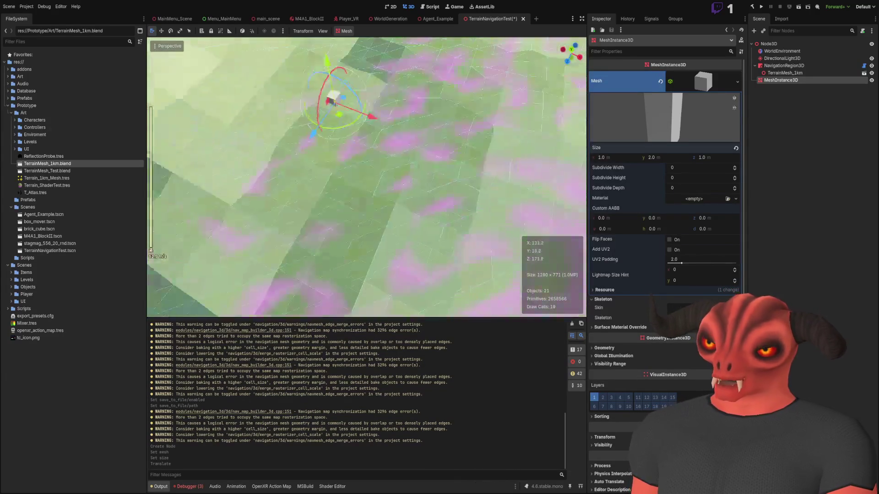
scroll(366, 178, up, 2)
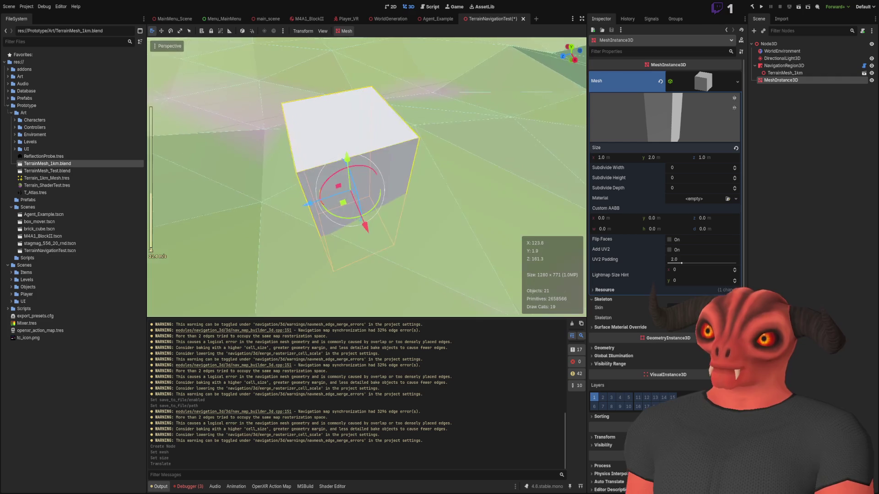
scroll(365, 166, up, 3)
mouse_move(377, 140)
mouse_down()
mouse_move(302, 38)
mouse_move(307, 55)
mouse_up()
key(f)
scroll(366, 177, up, 8)
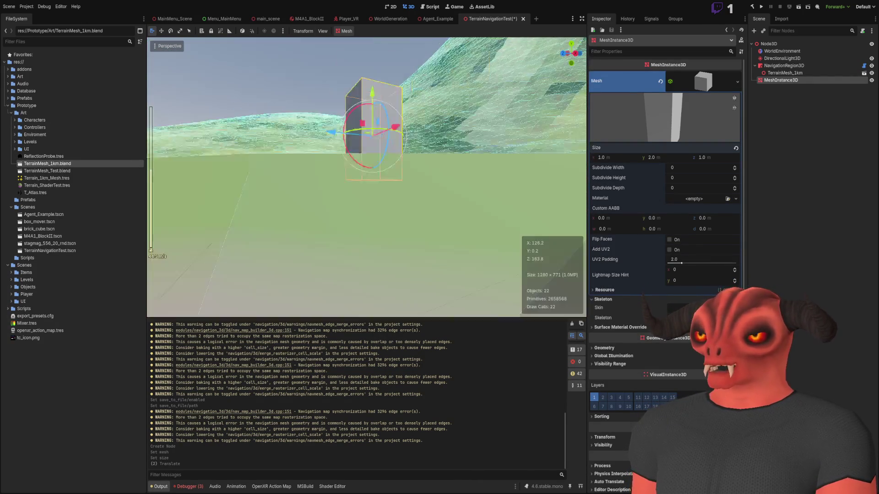
scroll(366, 177, down, 3)
key(f)
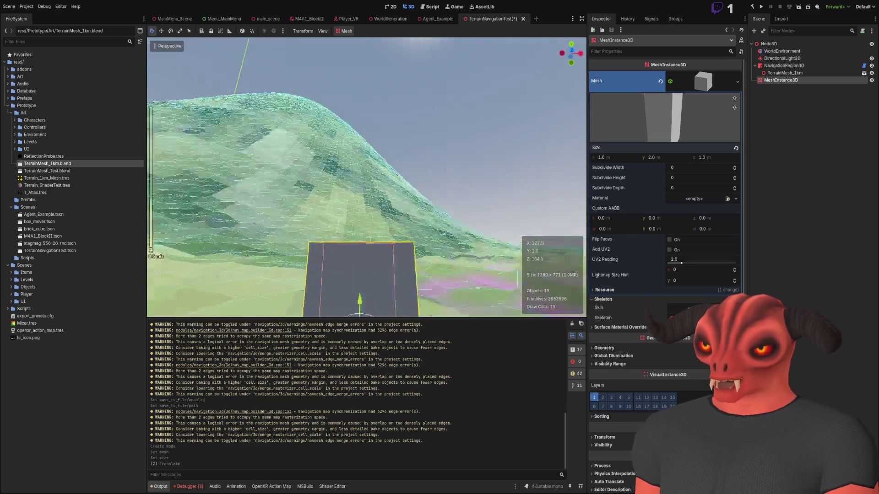
click(330, 70)
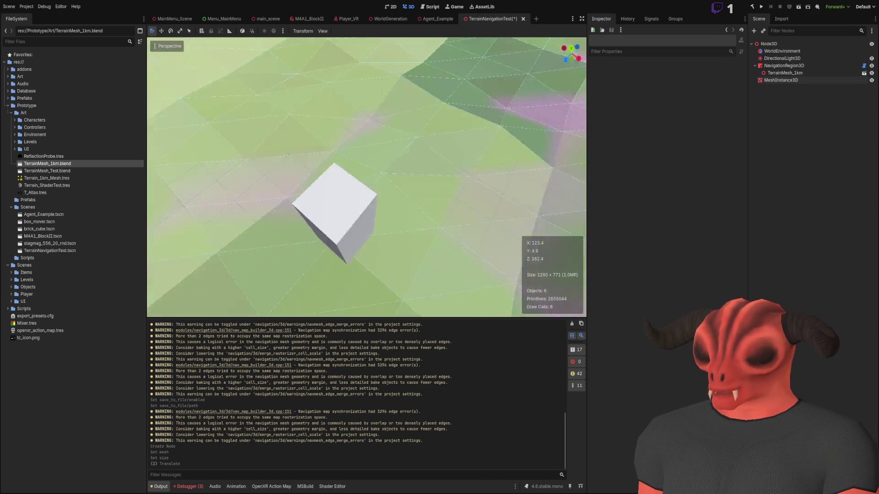
click(331, 162)
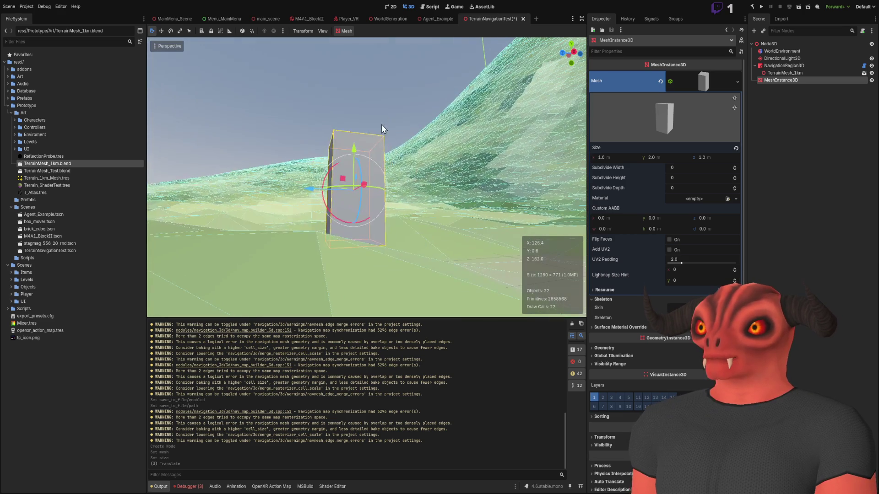
click(383, 133)
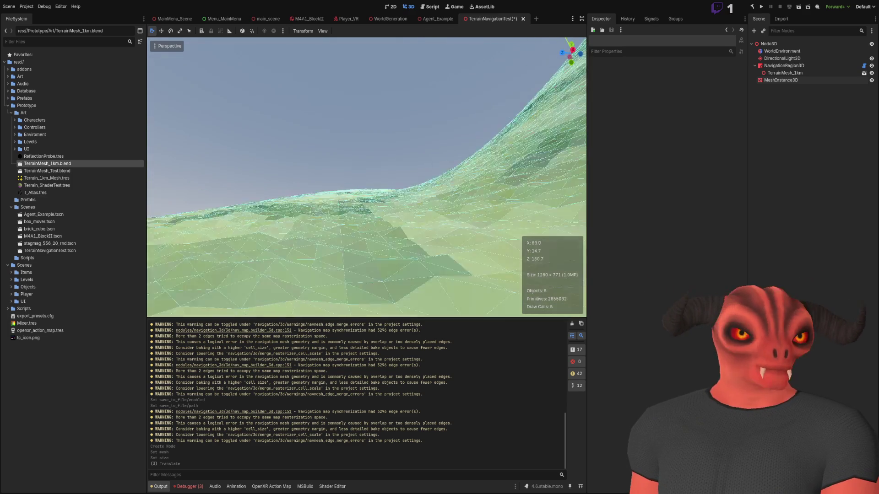
scroll(366, 177, up, 3)
scroll(366, 177, up, 12)
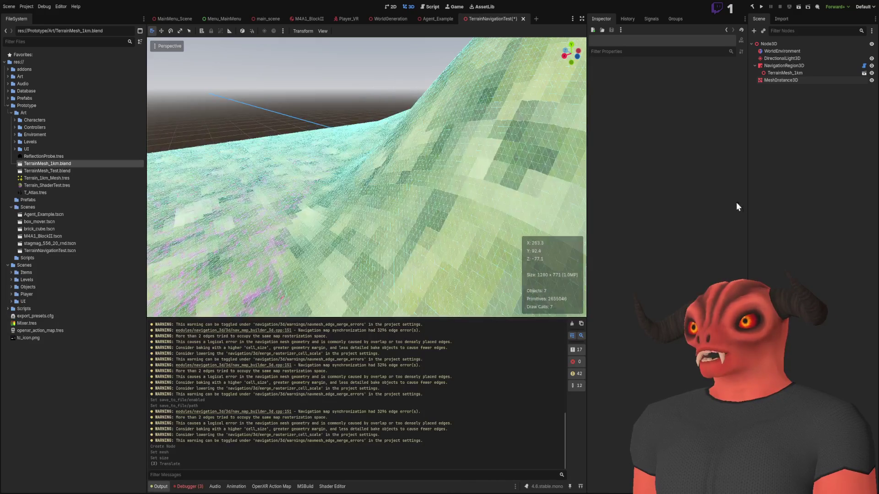
click(769, 44)
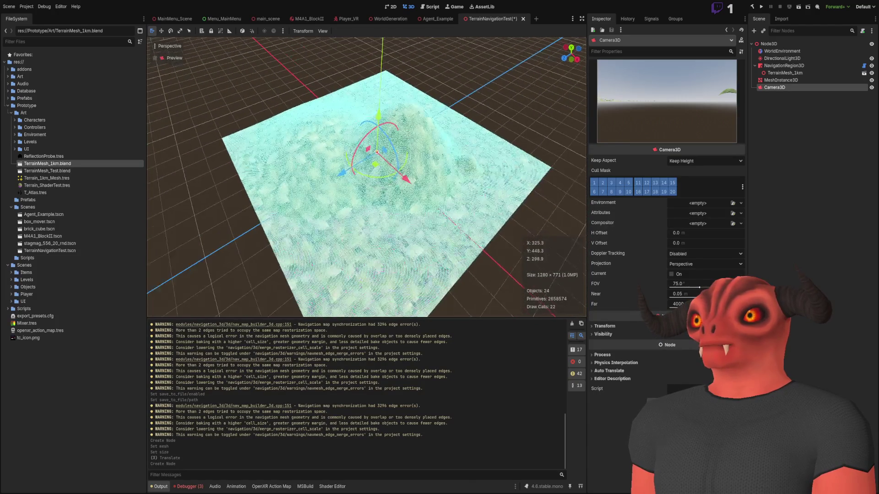
- Save the scene and frame a top-down editor view over the terrain for the new Camera3D
scroll(366, 177, up, 3)
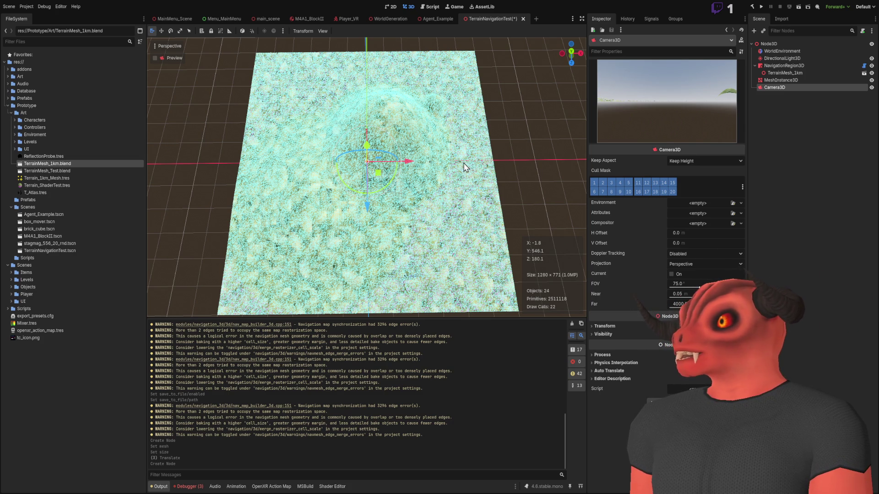
key(ctrl+s)
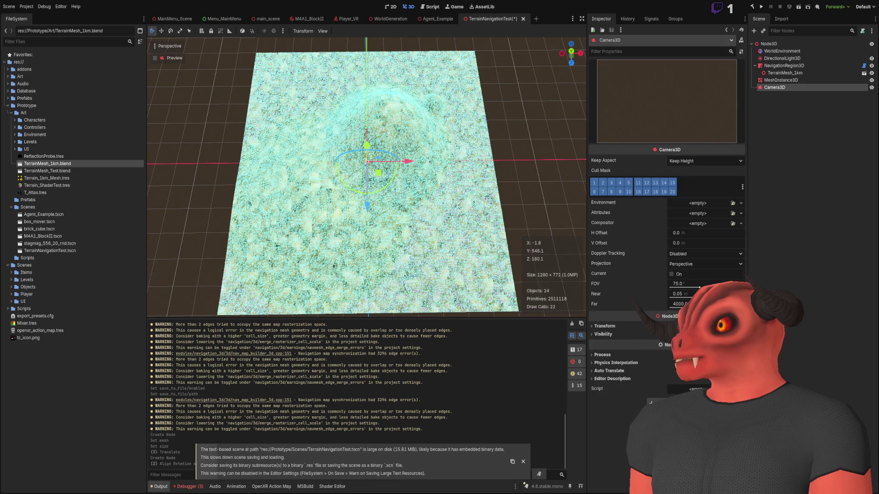
scroll(428, 187, down, 3)
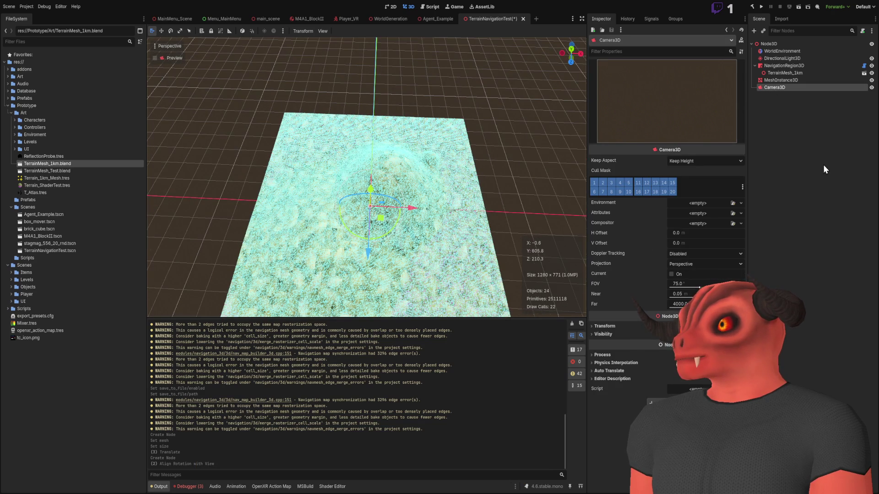
double_click(775, 87)
drag(424, 199, 423, 199)
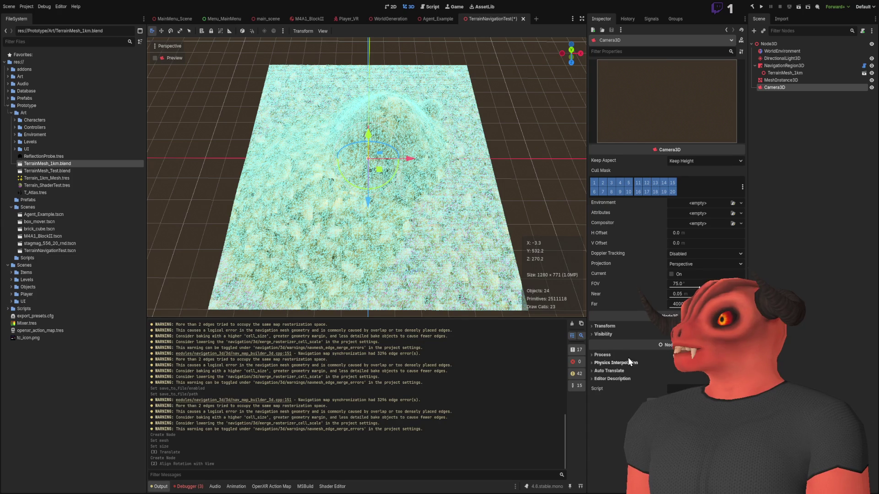
click(605, 326)
drag(387, 238, 383, 241)
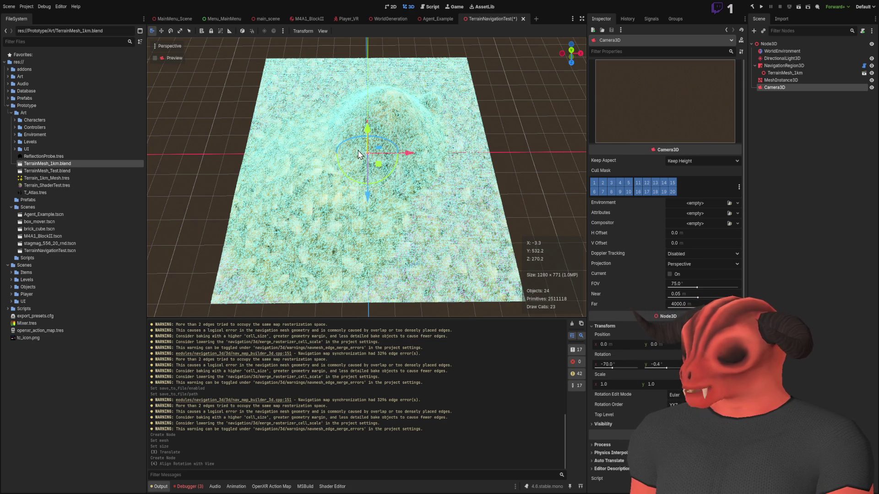
- Align the Camera3D with the overhead view and raise its Far clip to about 800
key(ctrl+alt+m)
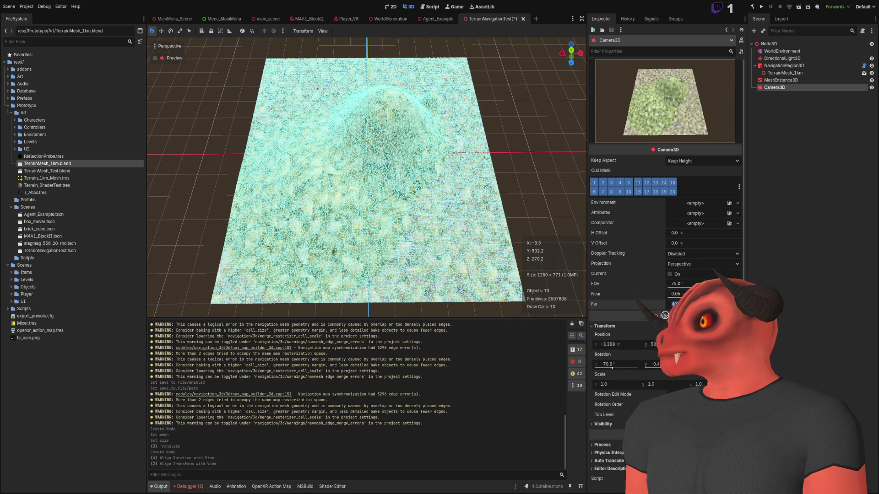
key(Return)
mouse_move(673, 304)
mouse_down()
mouse_move(650, 304)
mouse_move(691, 304)
mouse_up()
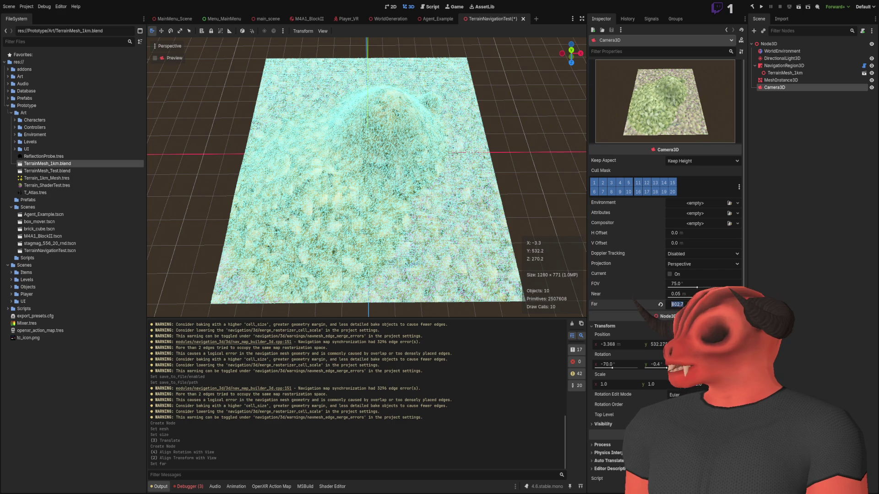
drag(430, 206, 430, 153)
click(786, 163)
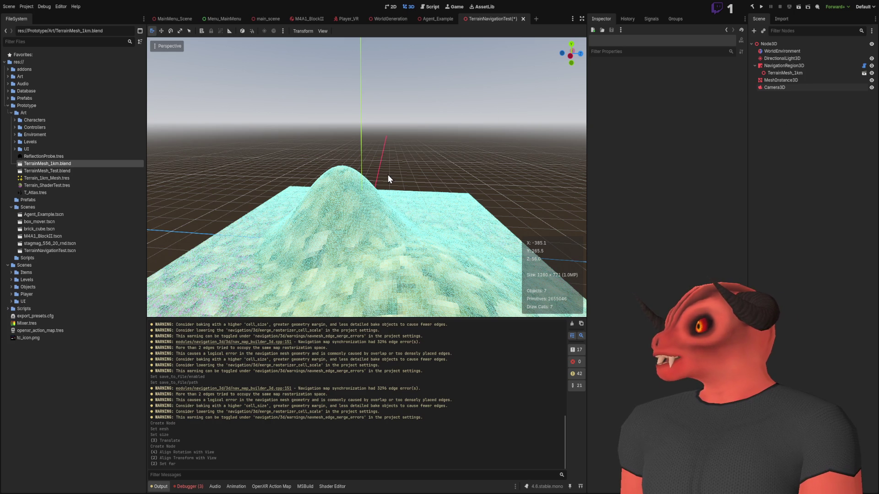
- Add a Node3D running AgentManager.cs, then save and run the scene with F6
key(ctrl+a)
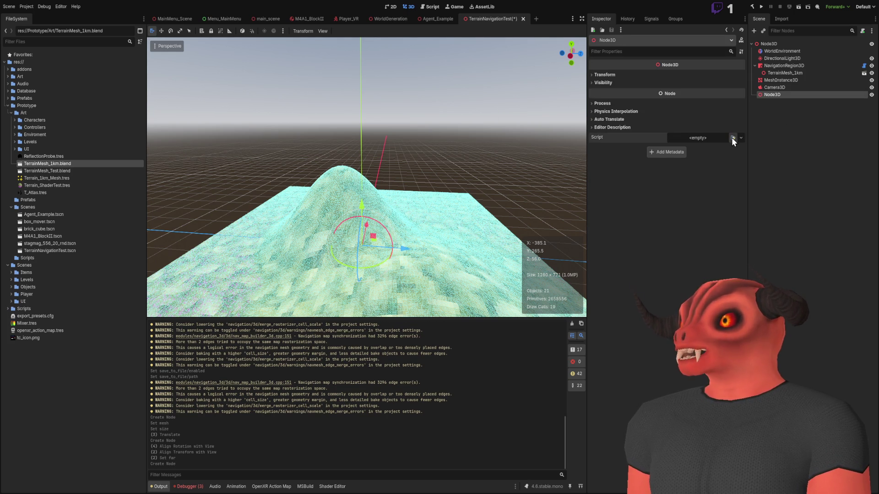
click(731, 139)
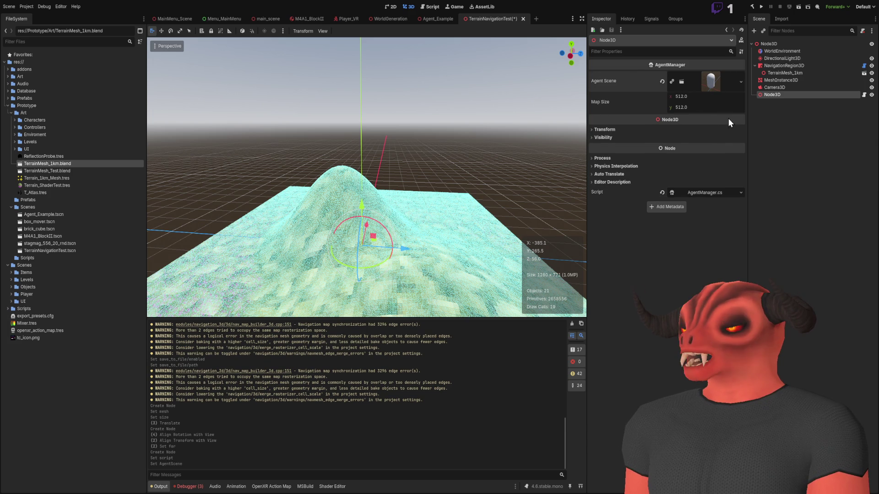
click(771, 126)
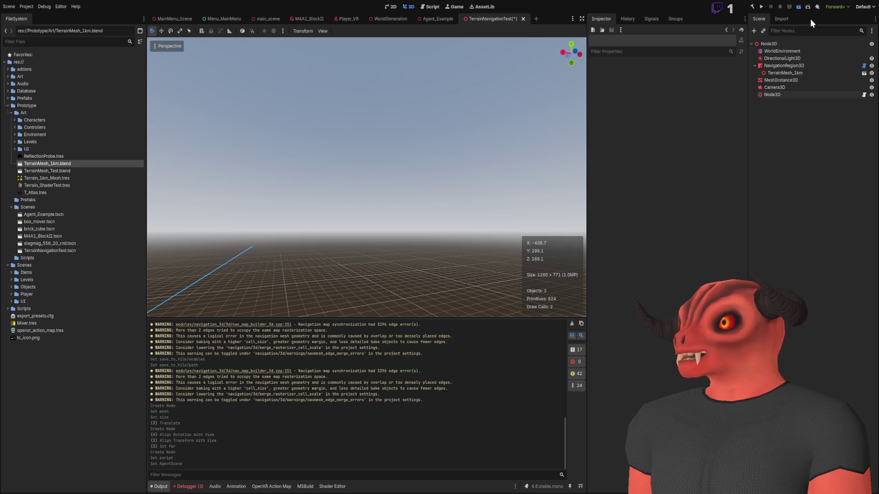
key(F6)
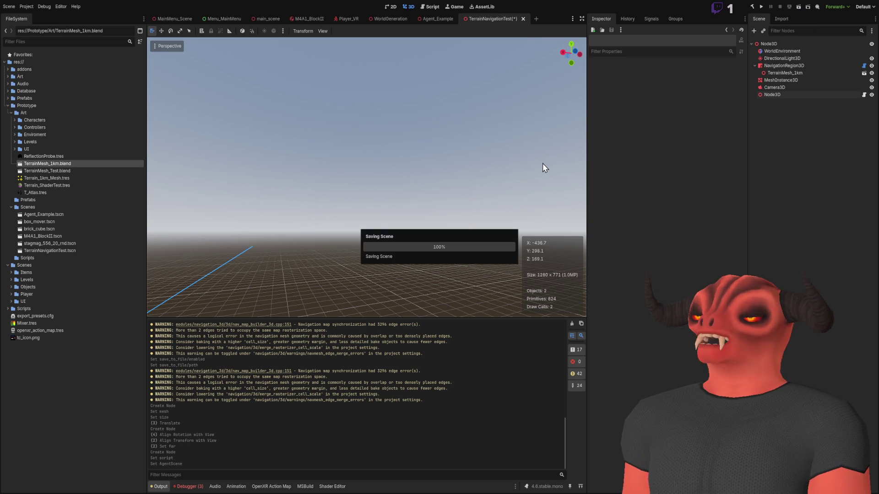
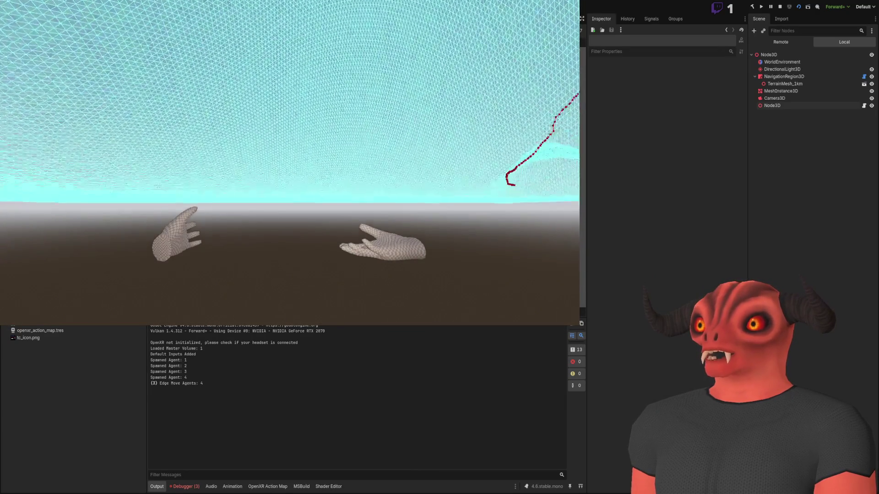
- Switch the Scene dock to the running game's Remote tree and select Player_FP
click(780, 42)
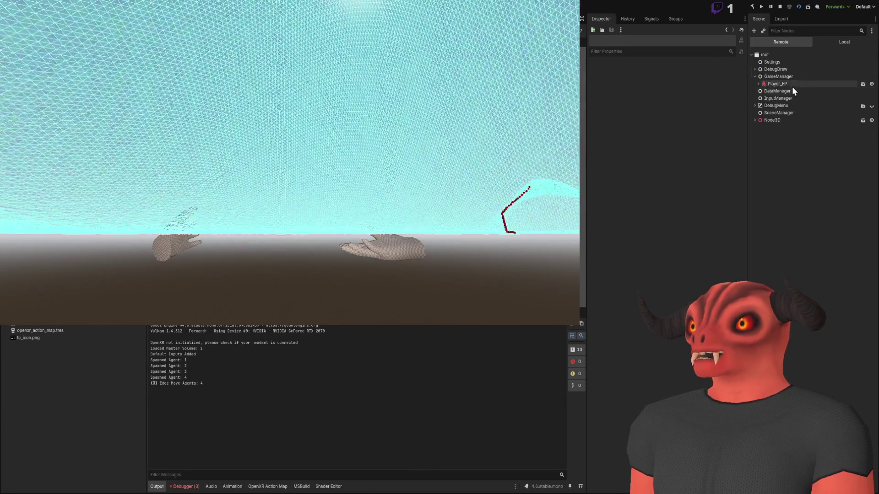
click(791, 86)
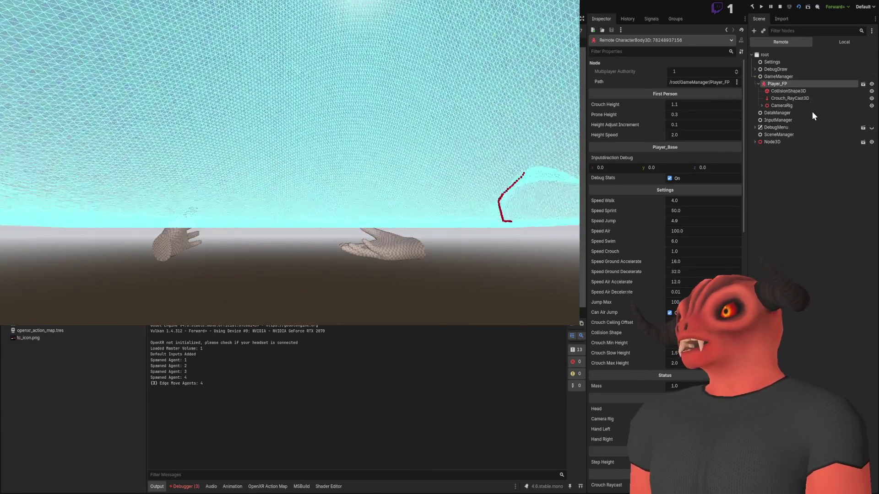
mouse_move(744, 117)
mouse_down()
mouse_move(744, 389)
mouse_move(722, 39)
mouse_up()
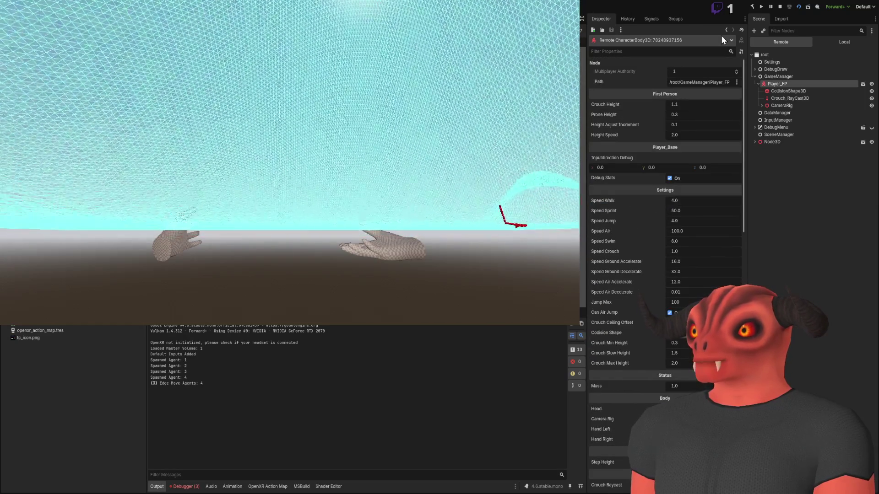
scroll(705, 183, down, 15)
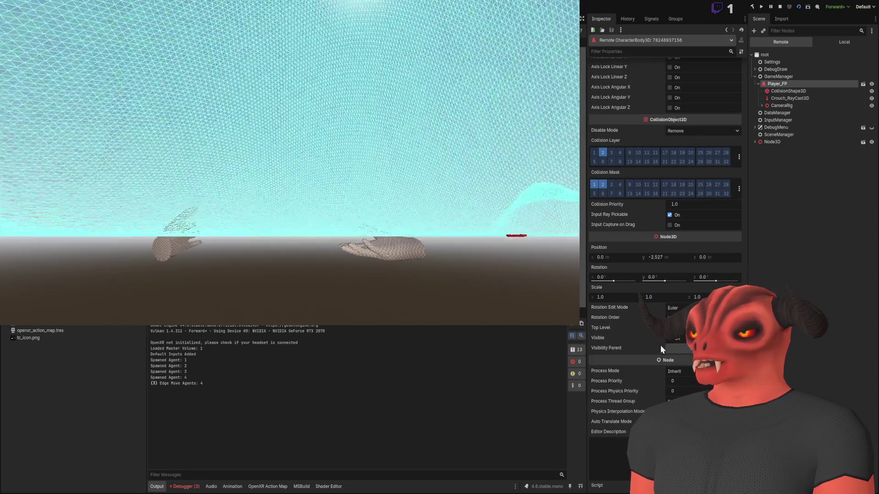
- Expand CameraRig, FloorOffset, CameraScale and Head, select Camera3D, and turn off cull mask layer 1
click(762, 105)
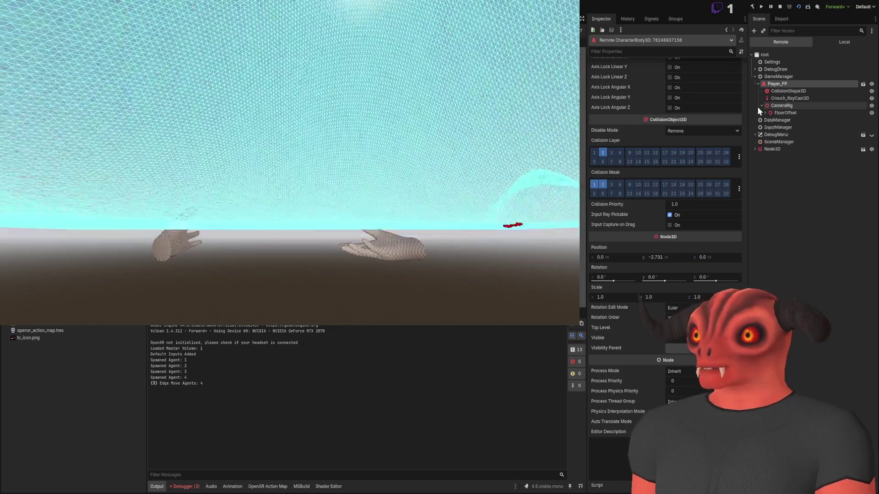
click(765, 112)
click(768, 120)
click(783, 128)
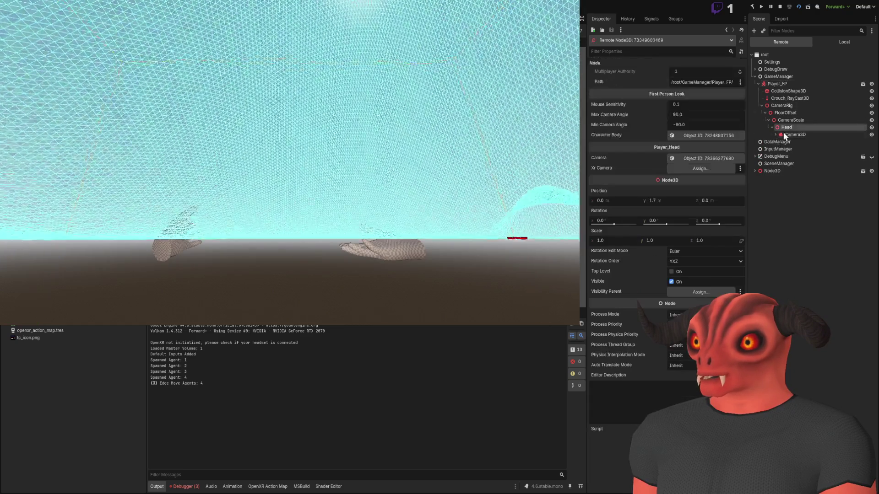
click(786, 136)
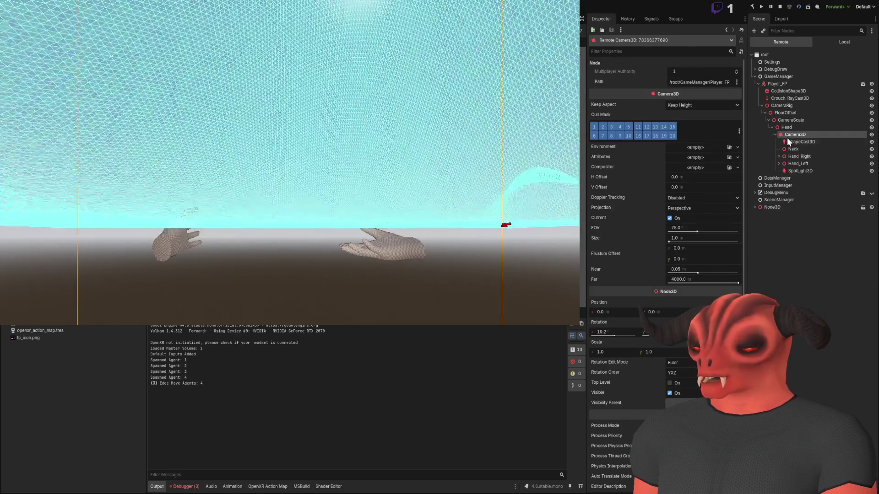
click(597, 129)
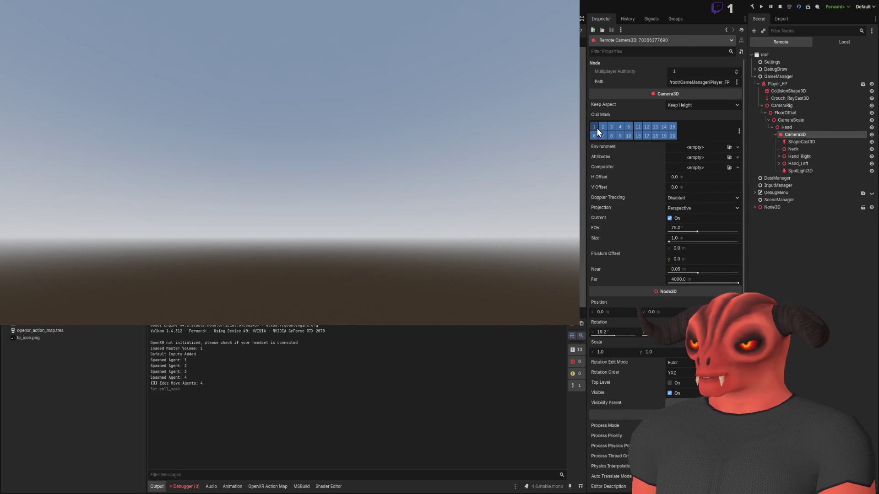
- Turn off several more camera cull mask layers and toggle the live Node3D's visibility
mouse_move(606, 131)
mouse_down()
mouse_move(597, 132)
mouse_move(622, 131)
mouse_up()
scroll(656, 169, down, 2)
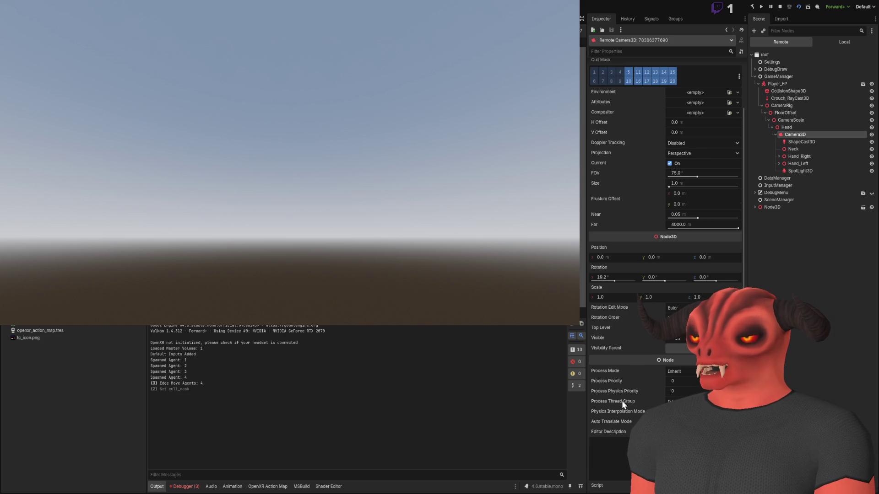
click(670, 339)
- Toggle Top Level and Visible on the scene's own camera, then stop the game
click(757, 208)
click(765, 243)
scroll(682, 231, down, 2)
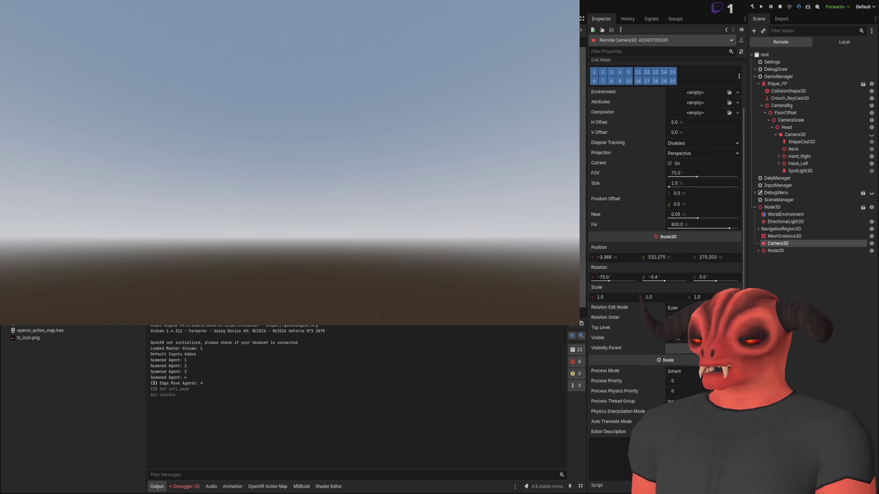
click(670, 328)
click(670, 338)
click(670, 328)
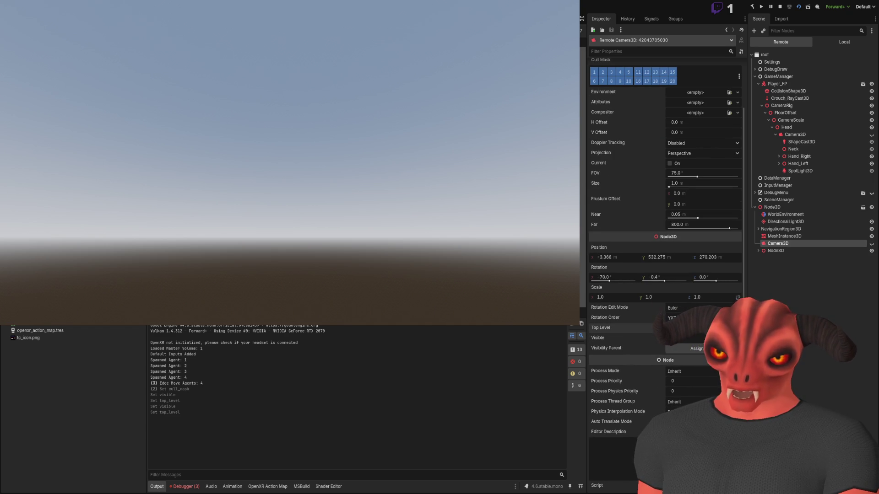
click(780, 7)
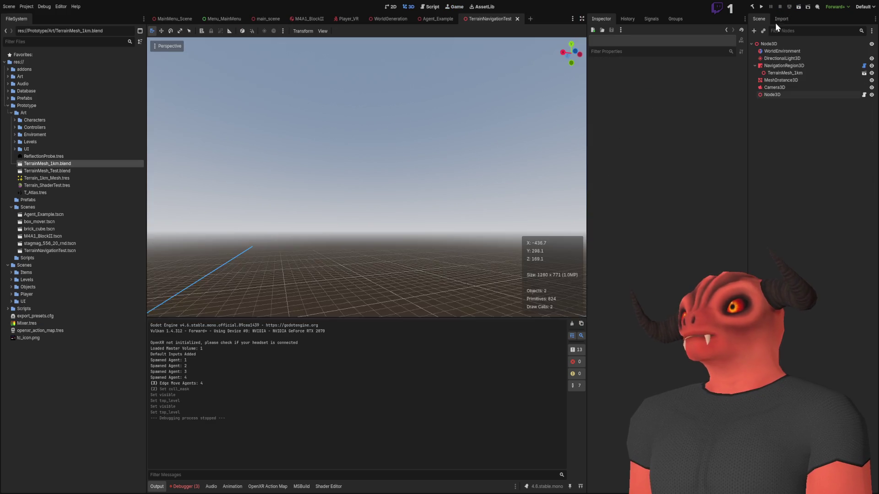
- Add a StaticBody3D with a CollisionShape3D child using a new BoxShape3D sized 768 in x and z
key(w)
key(s)
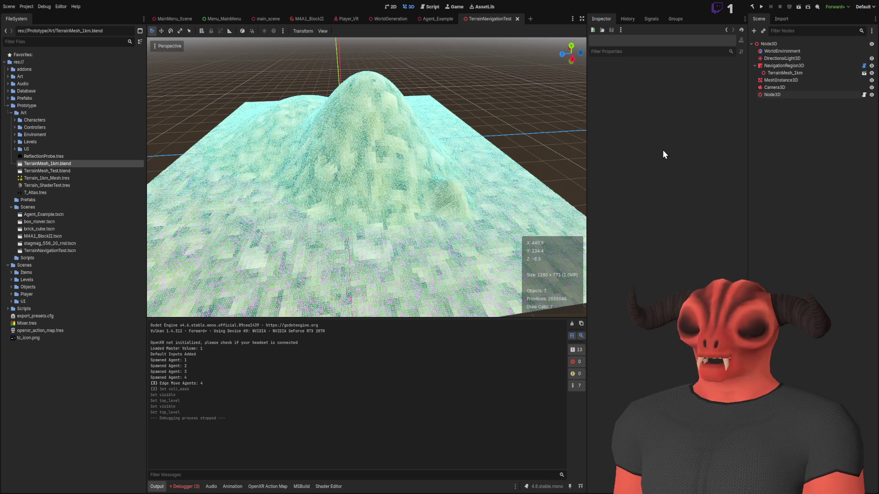
key(ctrl+a)
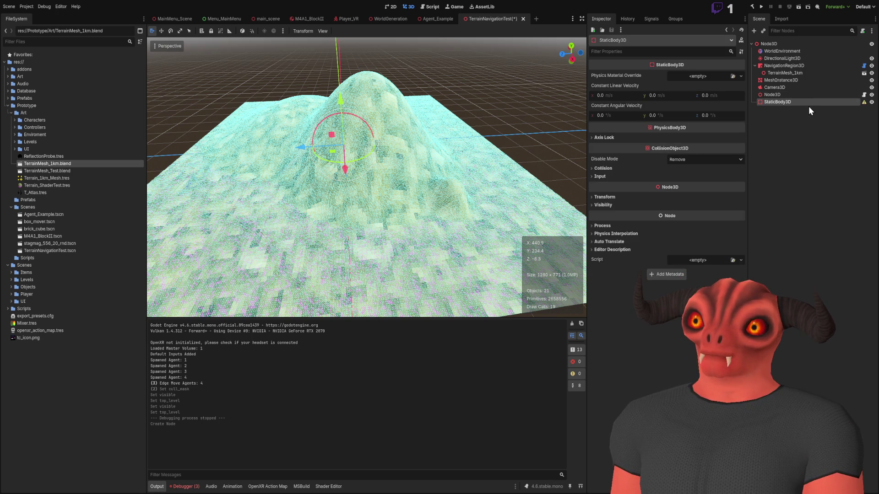
key(ctrl+a)
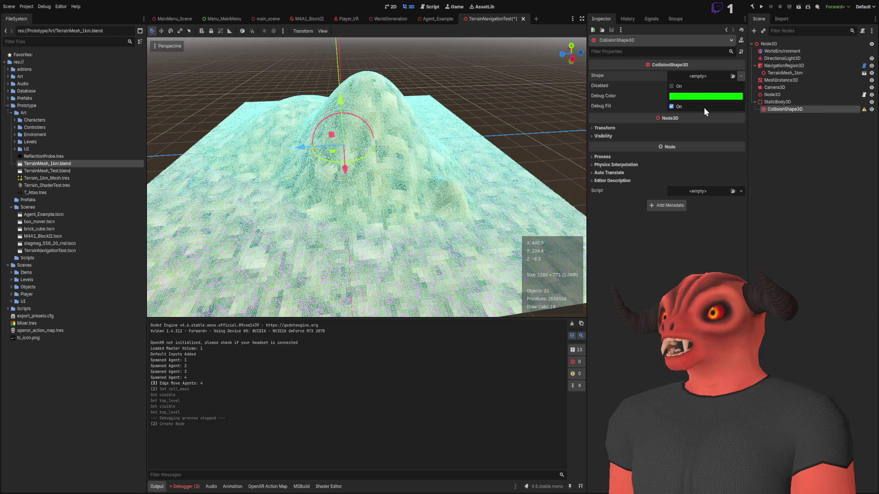
click(703, 73)
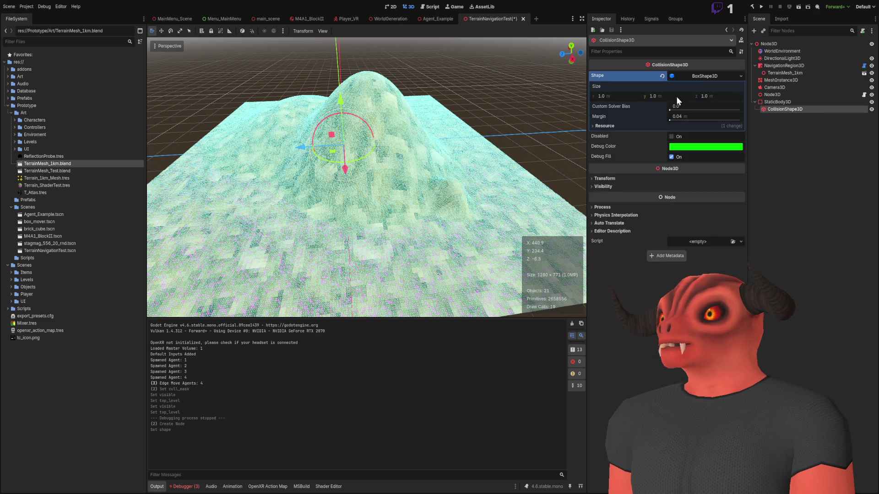
drag(622, 97, 619, 97)
click(619, 97)
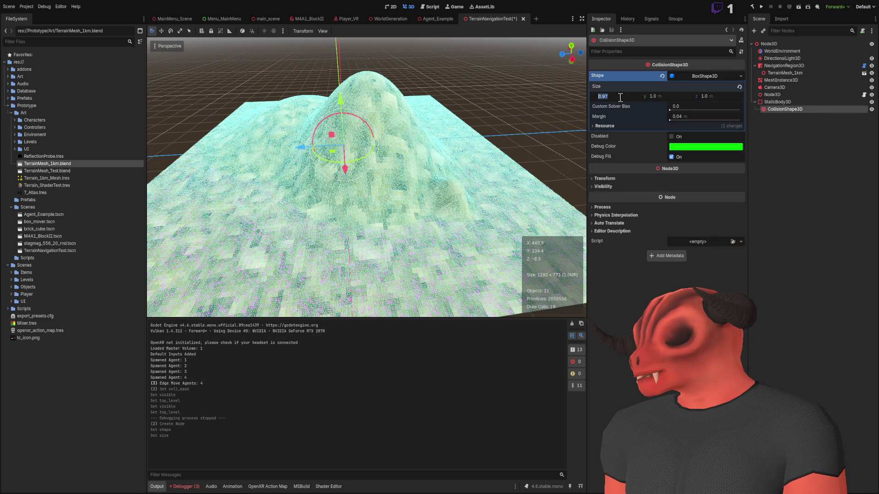
text(768)
click(710, 95)
text(7)
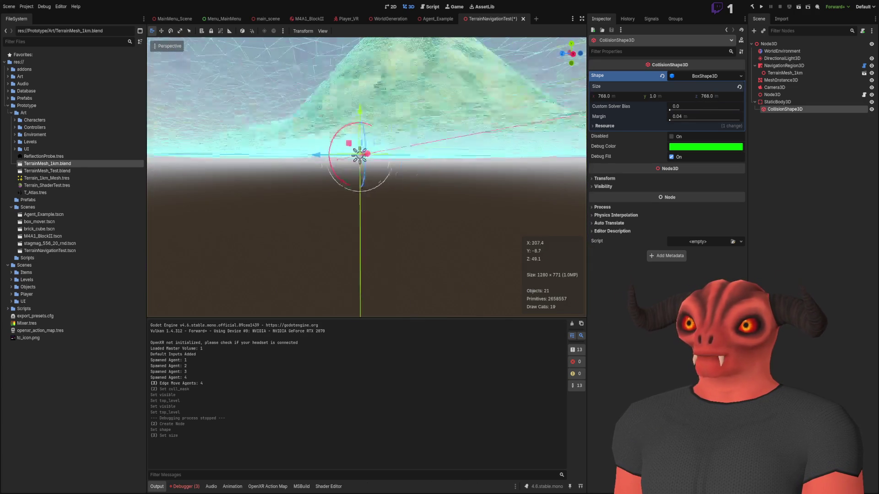
- Check the new collision box around the StaticBody3D in the viewport and save the scene
click(790, 104)
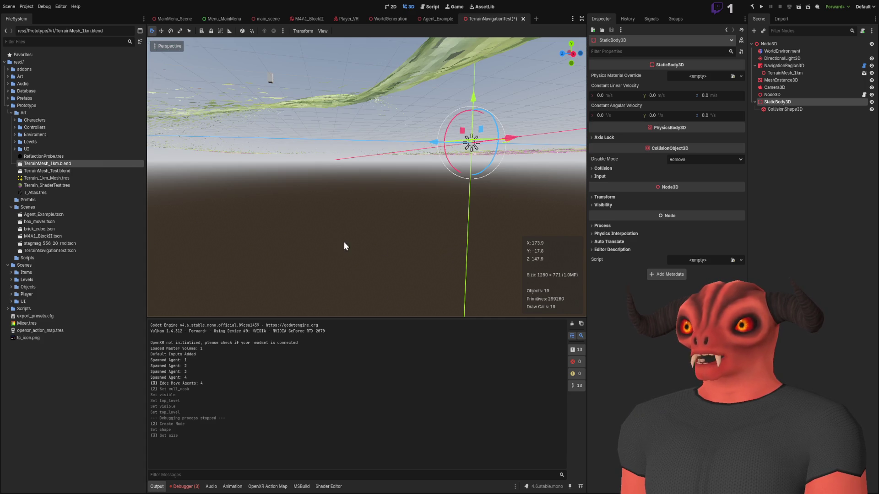
drag(345, 245, 311, 193)
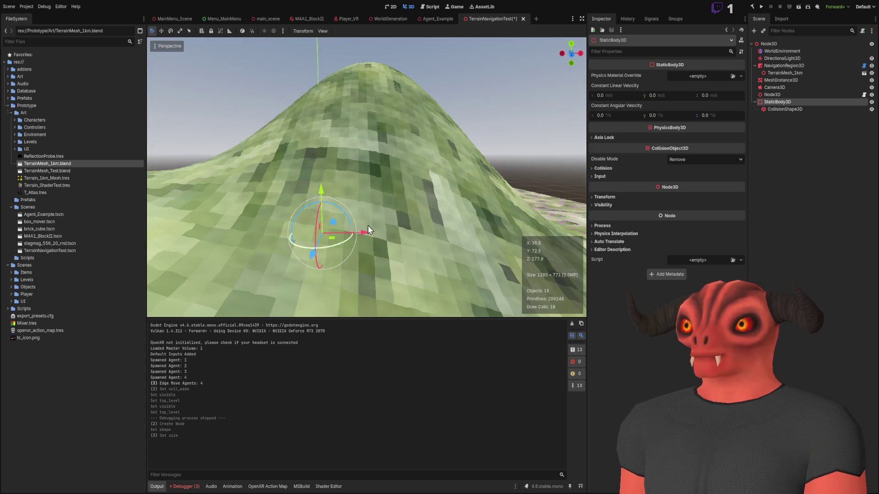
click(786, 202)
key(ctrl+s)
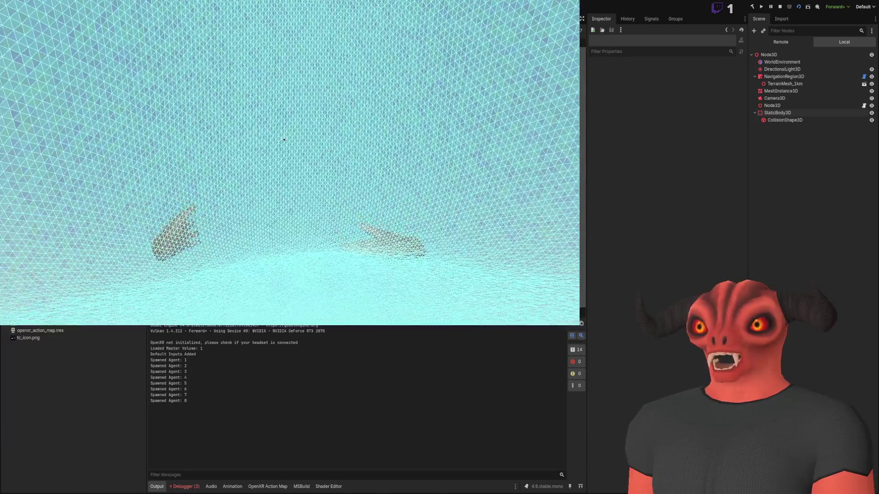
- Spawn two batches of random-moving agents in the running scene with the R key
key(r)
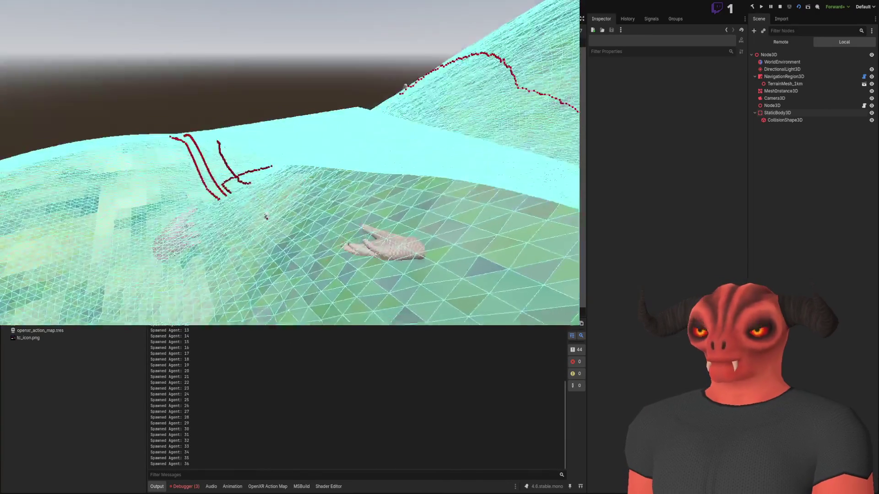
key(r)
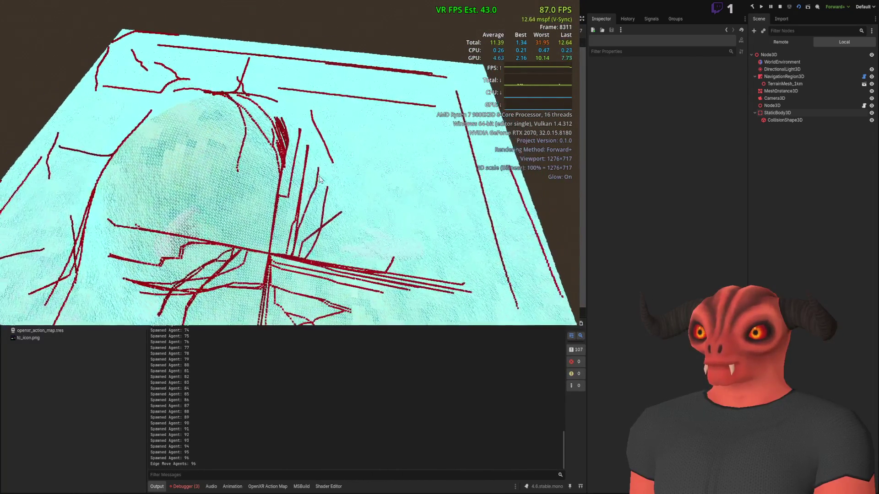
- Switch from the running game over to Visual Studio
key(alt+Tab)
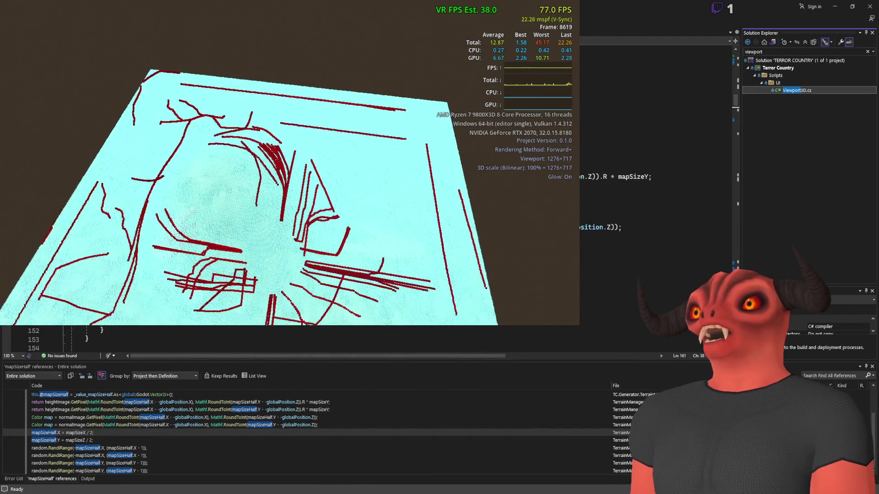
- Search Solution Explorer for 'agent' and open AgentManager.cs
click(779, 51)
key(ctrl+a)
text(agent)
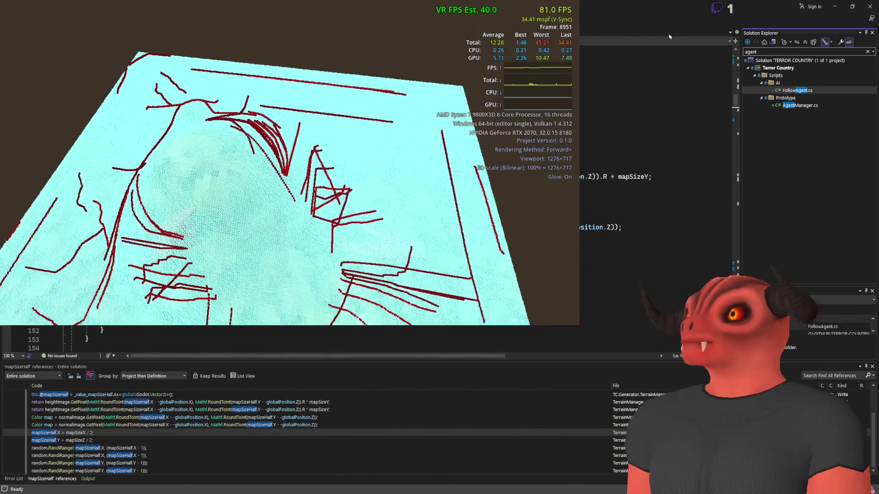
click(800, 105)
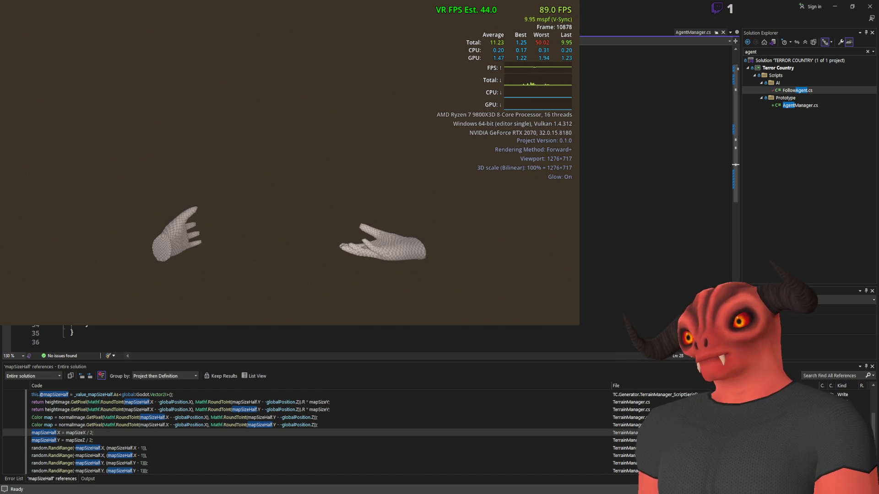
- Move down a few lines in AgentManager.cs, then return to the running Godot game
key(Down)
key(Down)
key(Down)
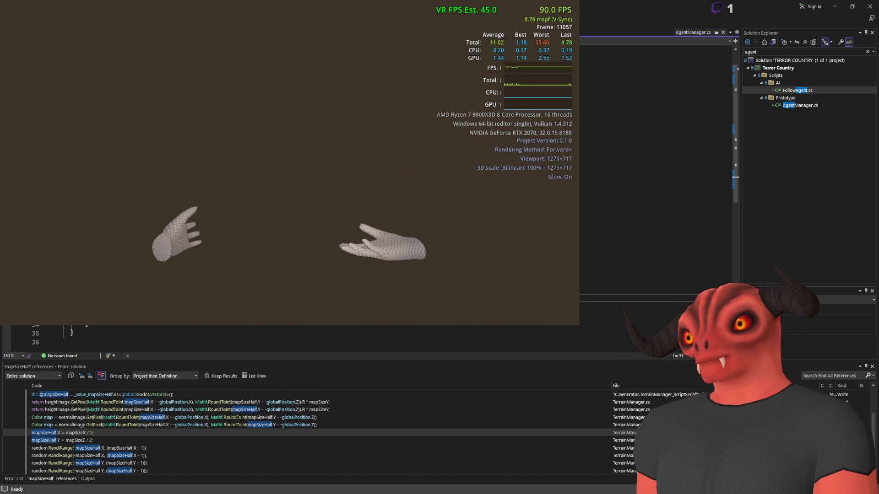
key(Down)
key(Down)
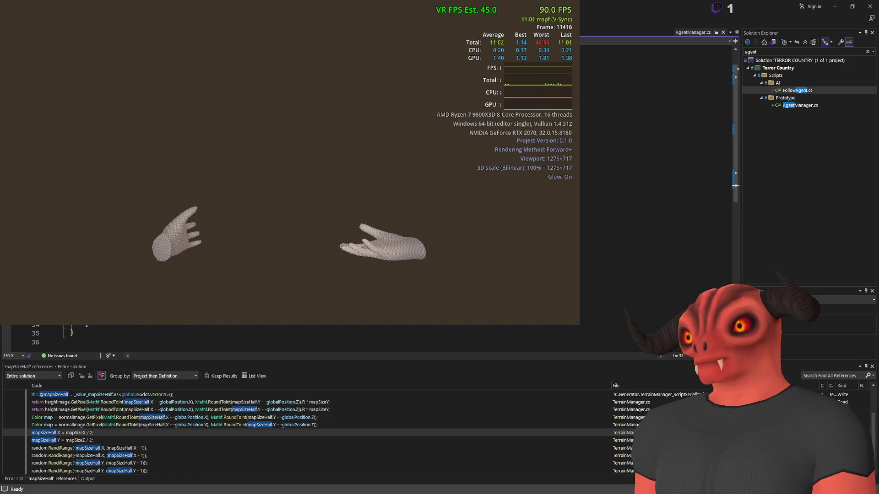
key(alt+Tab)
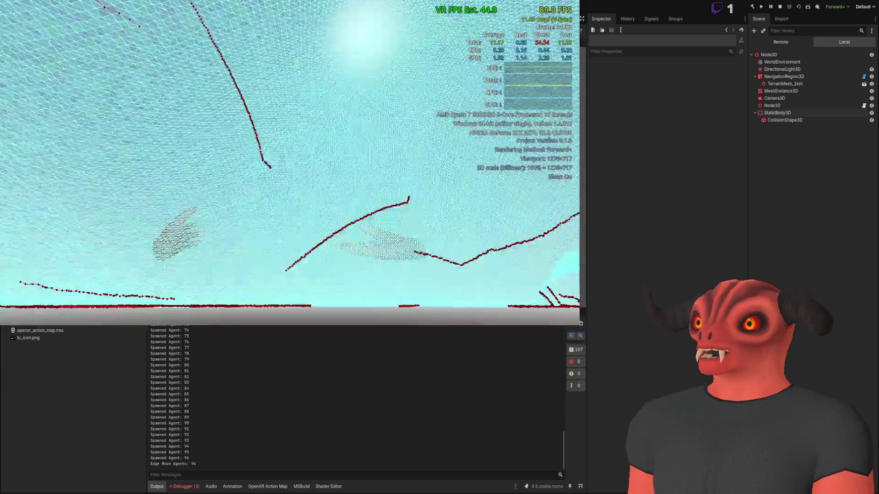